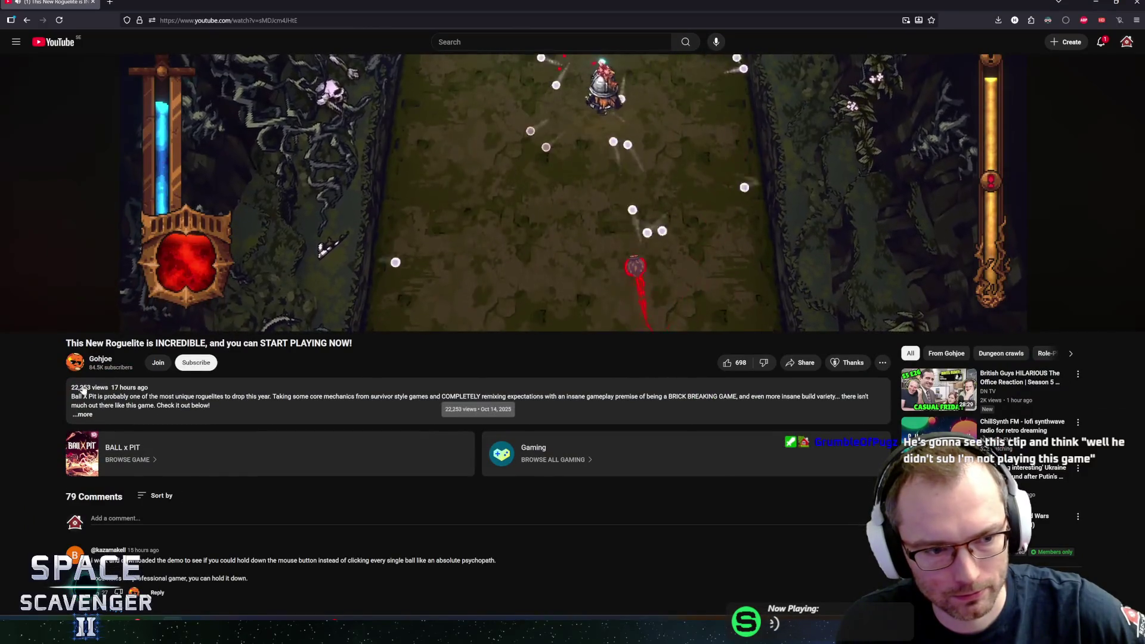
# Browse the channel's latest videos on YouTube, then close the page and return to the running game.
pyautogui.click(100, 358)
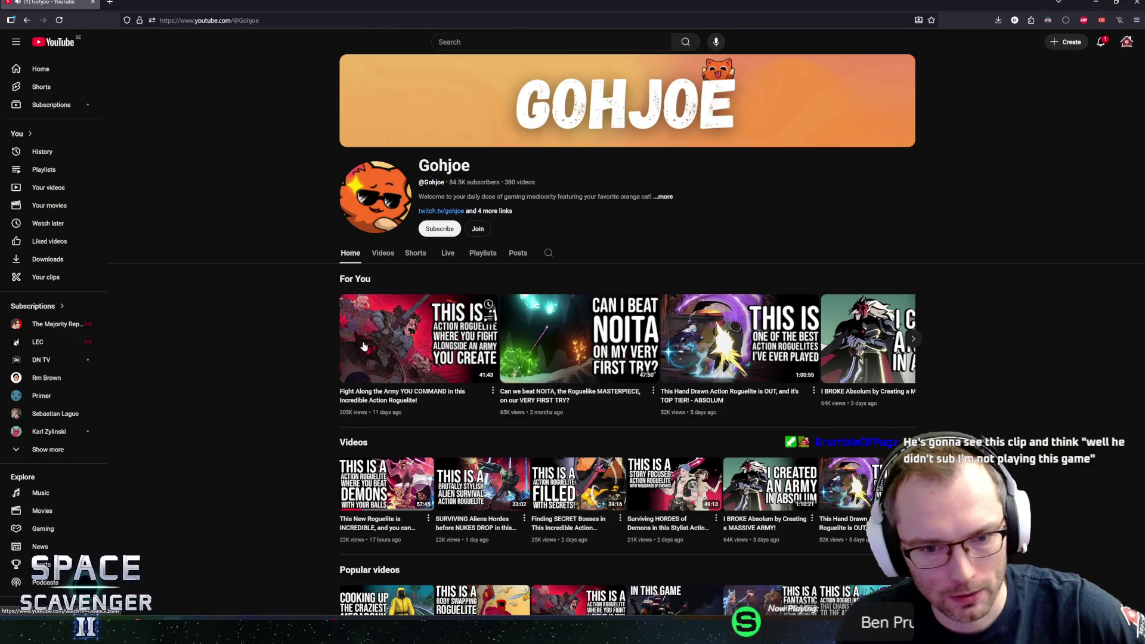
pyautogui.click(373, 256)
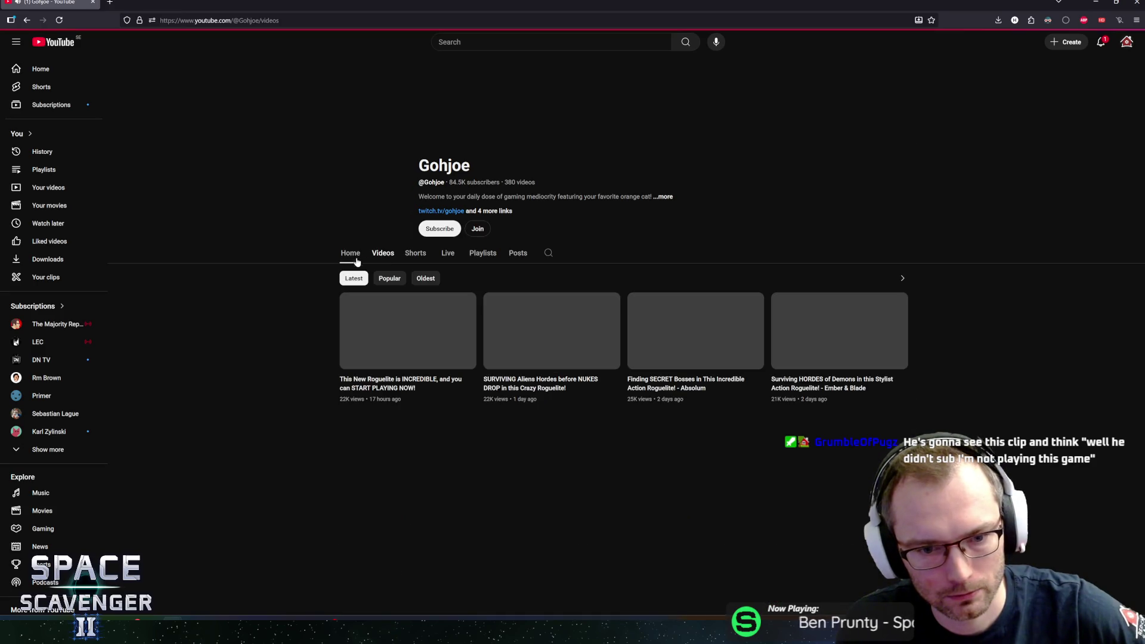
pyautogui.scroll(-5, 299, 370)
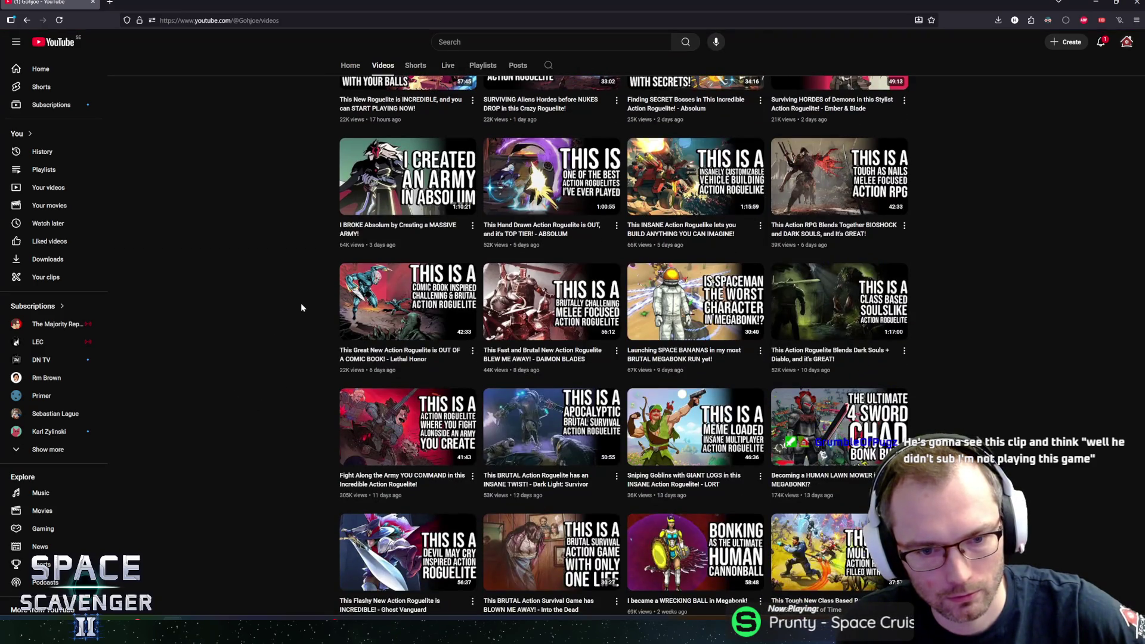
pyautogui.middleClick(304, 338)
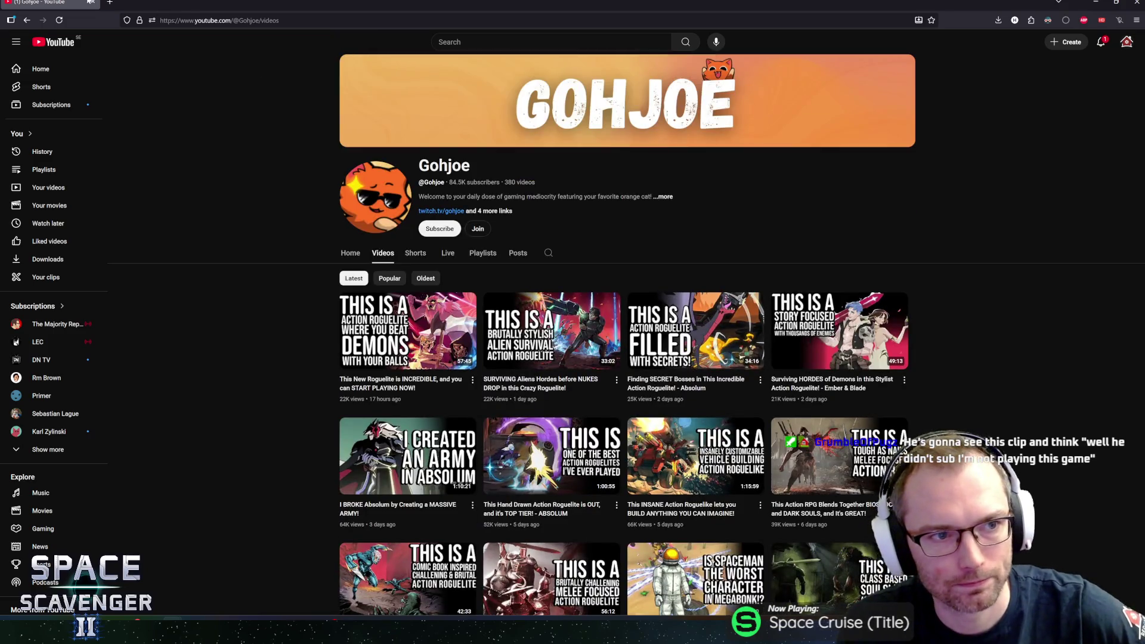
pyautogui.click(91, 2)
pyautogui.click(490, 173)
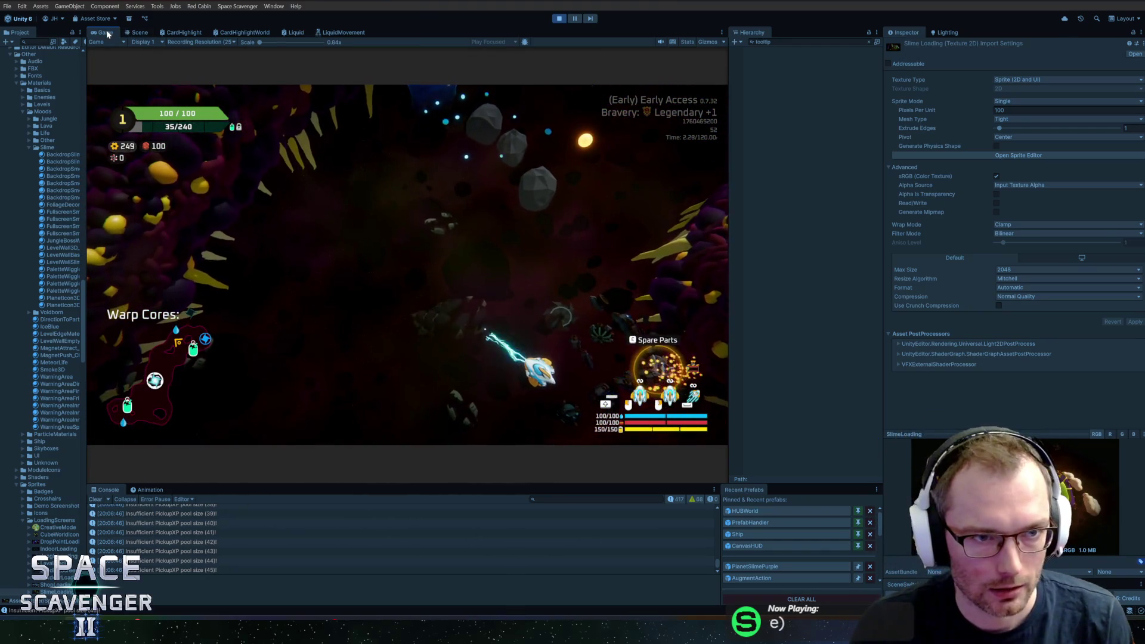
# Maximize the Game view at 16:9 aspect and widen the Project panel to list sector assets.
pyautogui.hotkey('shift', 'space')
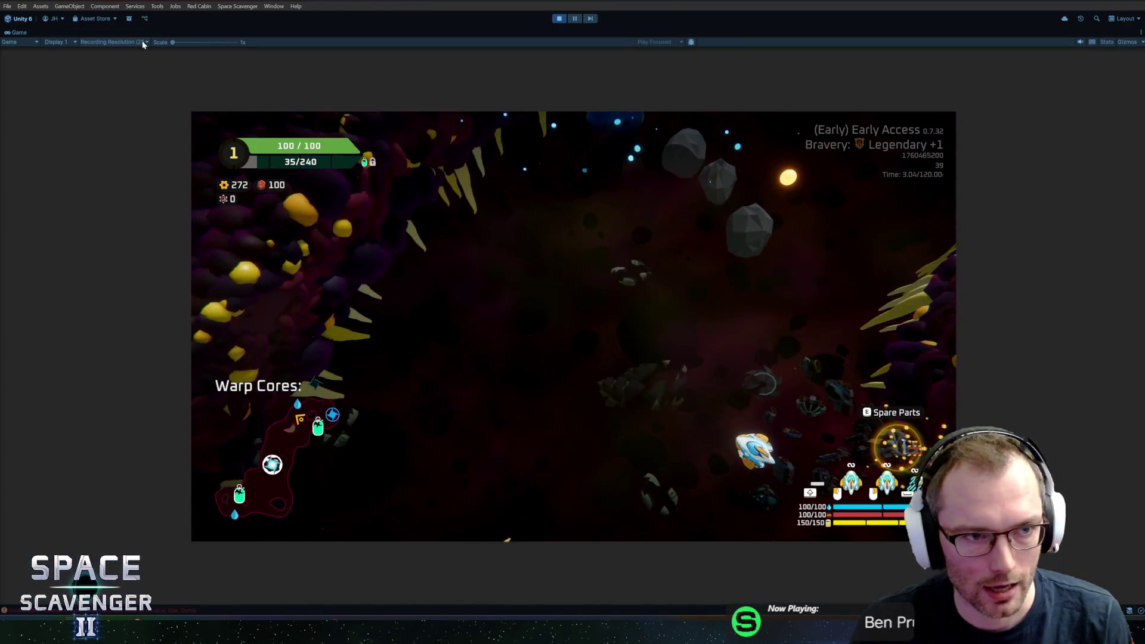
pyautogui.click(139, 42)
pyautogui.click(120, 82)
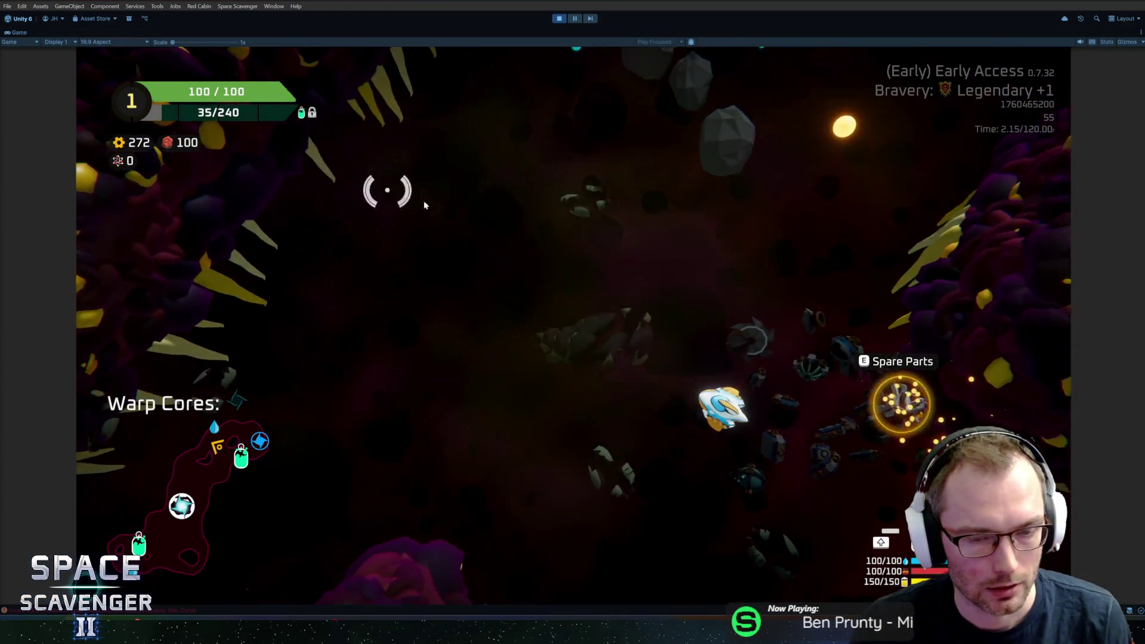
pyautogui.click(574, 19)
pyautogui.click(573, 19)
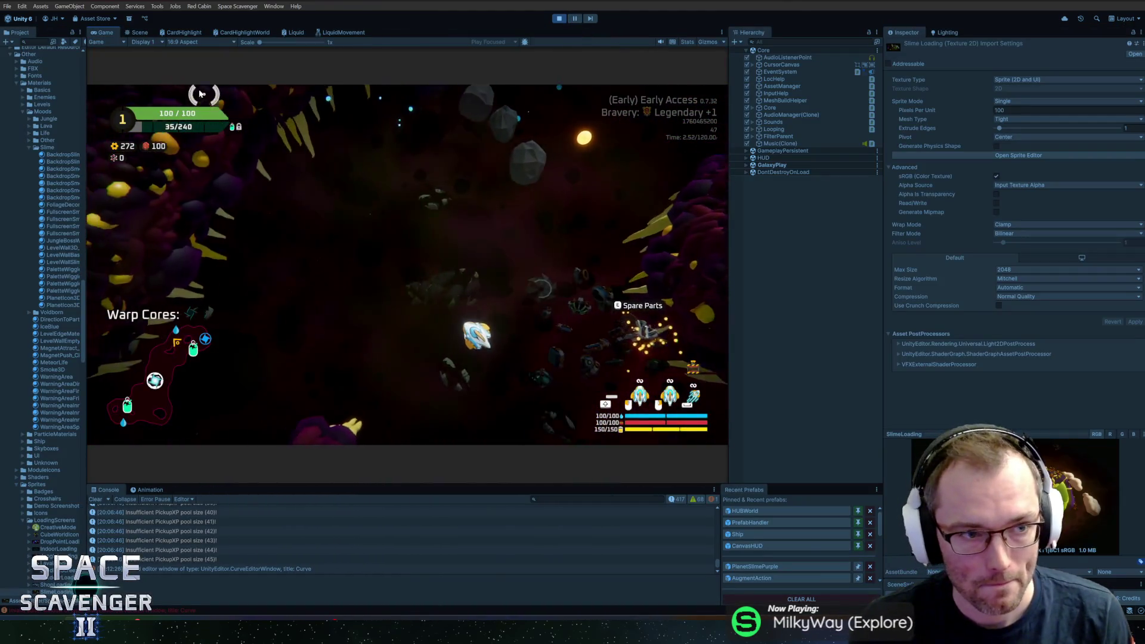
pyautogui.moveTo(88, 125)
pyautogui.mouseDown()
pyautogui.moveTo(169, 126)
pyautogui.moveTo(156, 126)
pyautogui.mouseUp()
pyautogui.scroll(8, 75, 127)
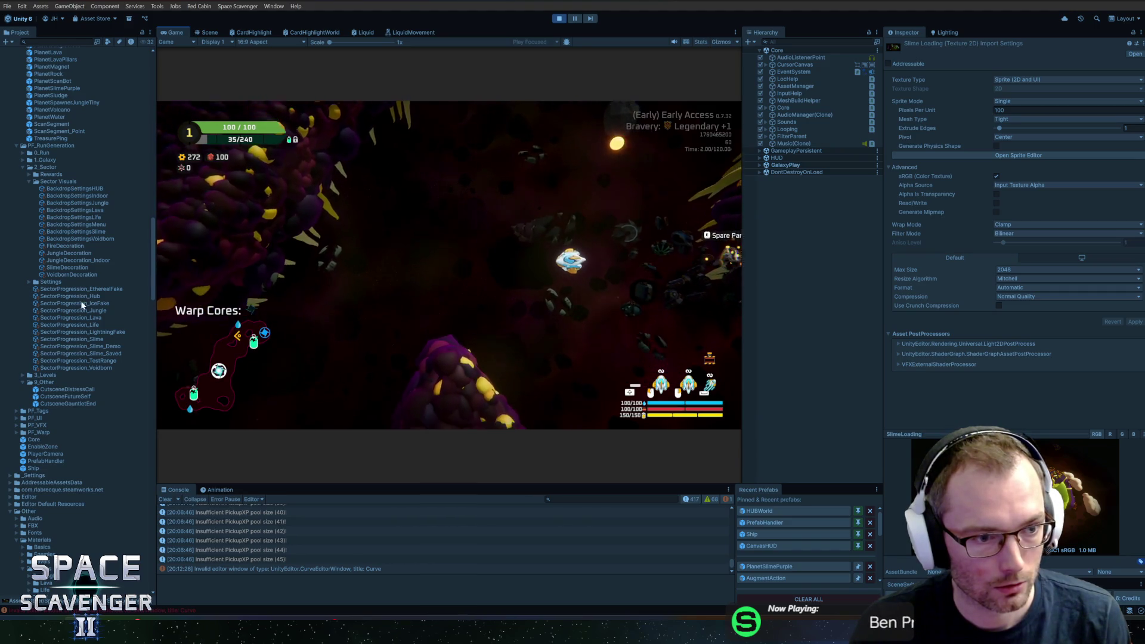
# Assign FoliageDecorationTintedSlime as the SlimeDecoration layer's material and open that material's settings.
pyautogui.click(63, 269)
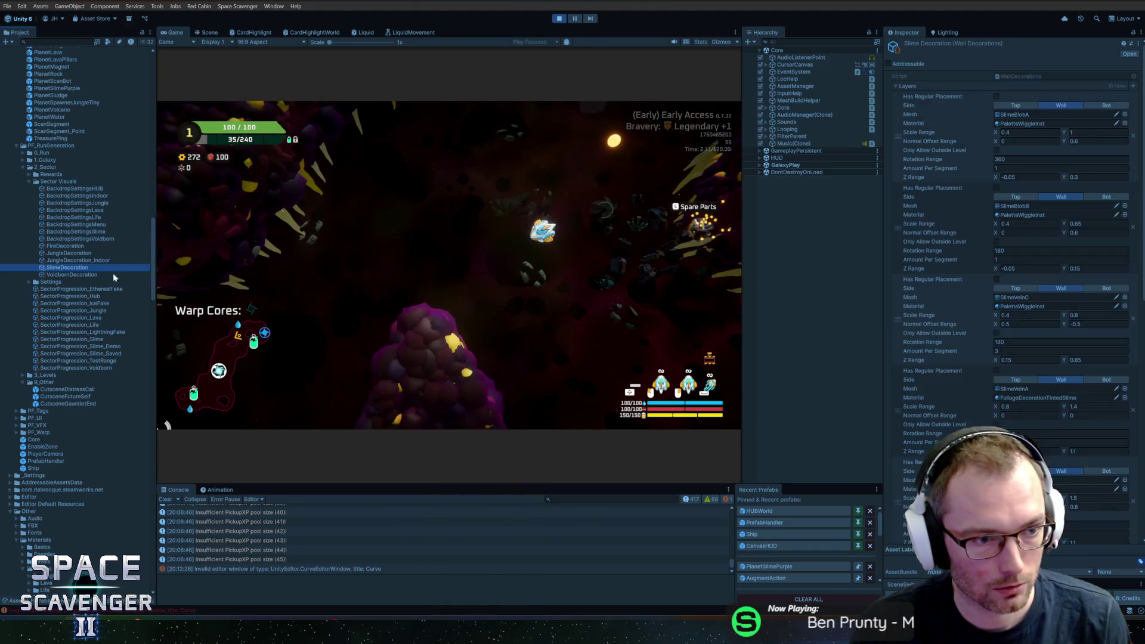
pyautogui.scroll(-5, 958, 397)
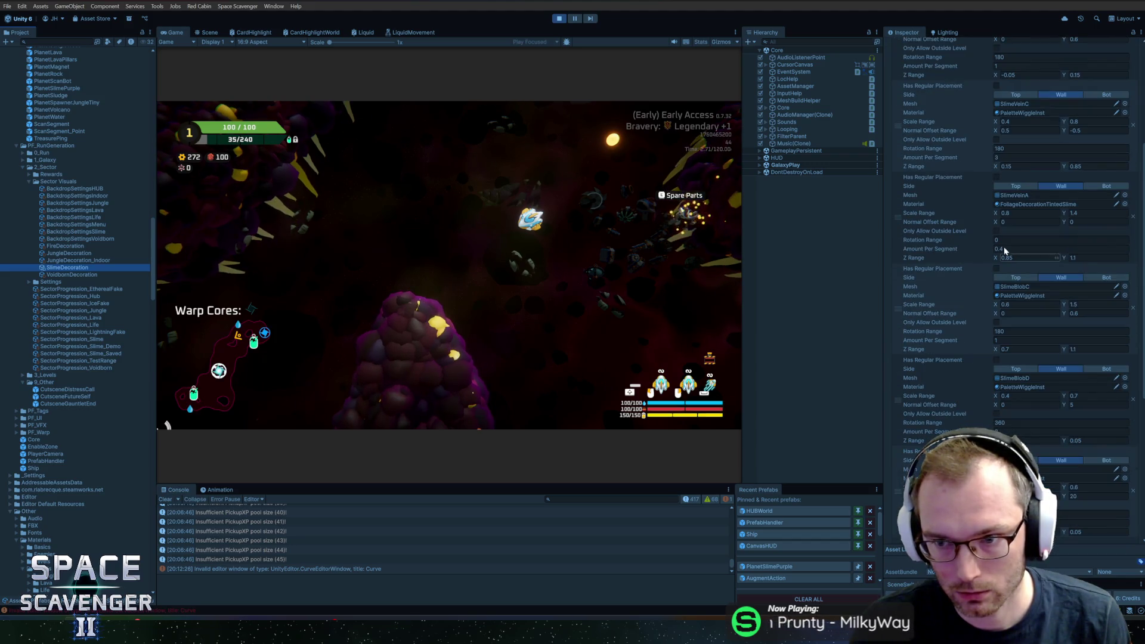
pyautogui.click(1124, 204)
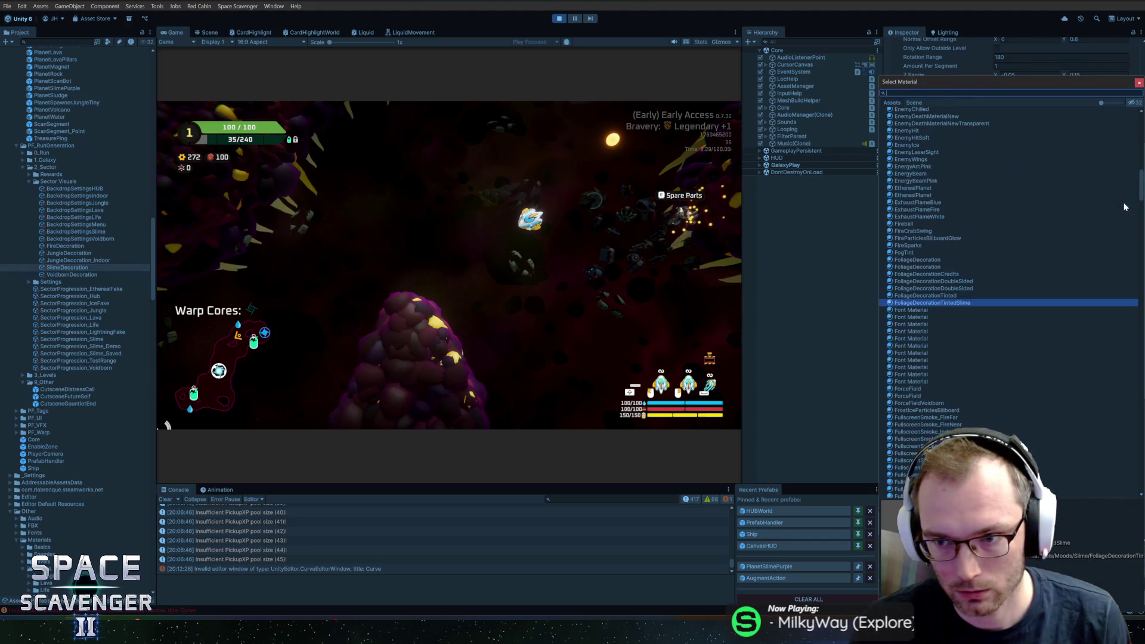
pyautogui.click(955, 296)
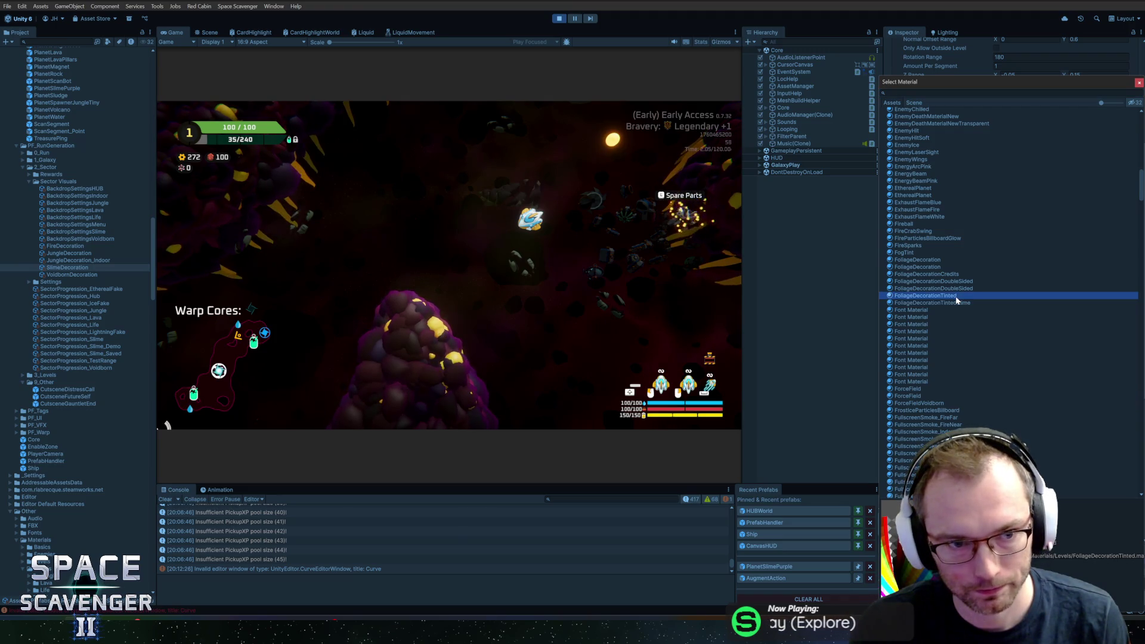
pyautogui.click(957, 300)
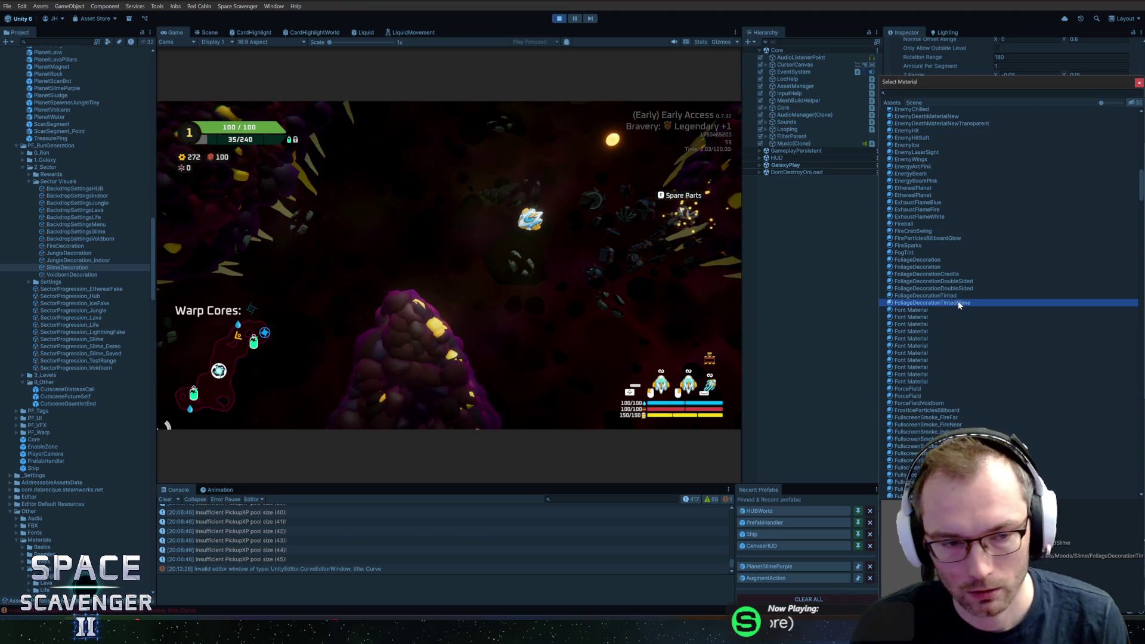
pyautogui.doubleClick(957, 300)
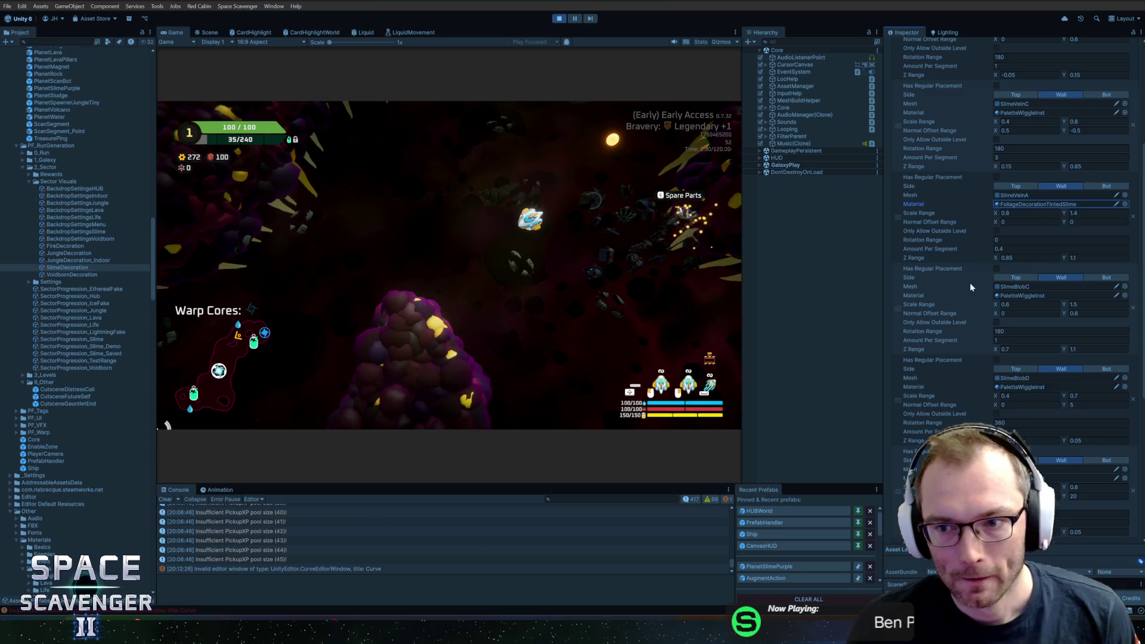
pyautogui.doubleClick(1021, 205)
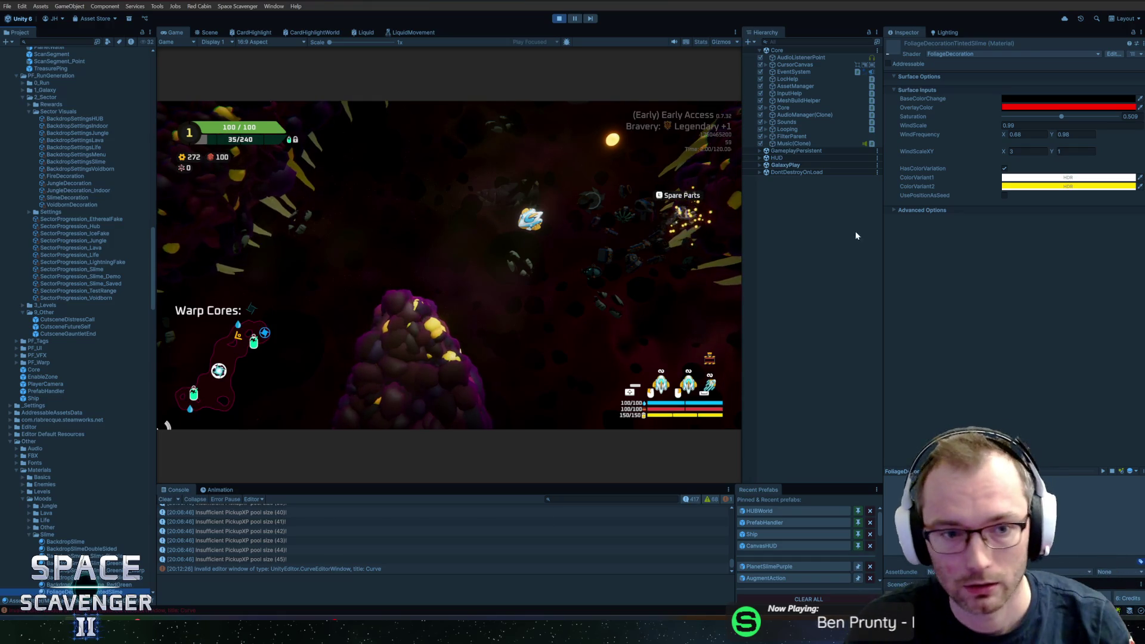
# Change ColorVariant1 of FoliageDecorationTintedSlime from white to light pink, then navigate back to earlier assets.
pyautogui.click(1026, 178)
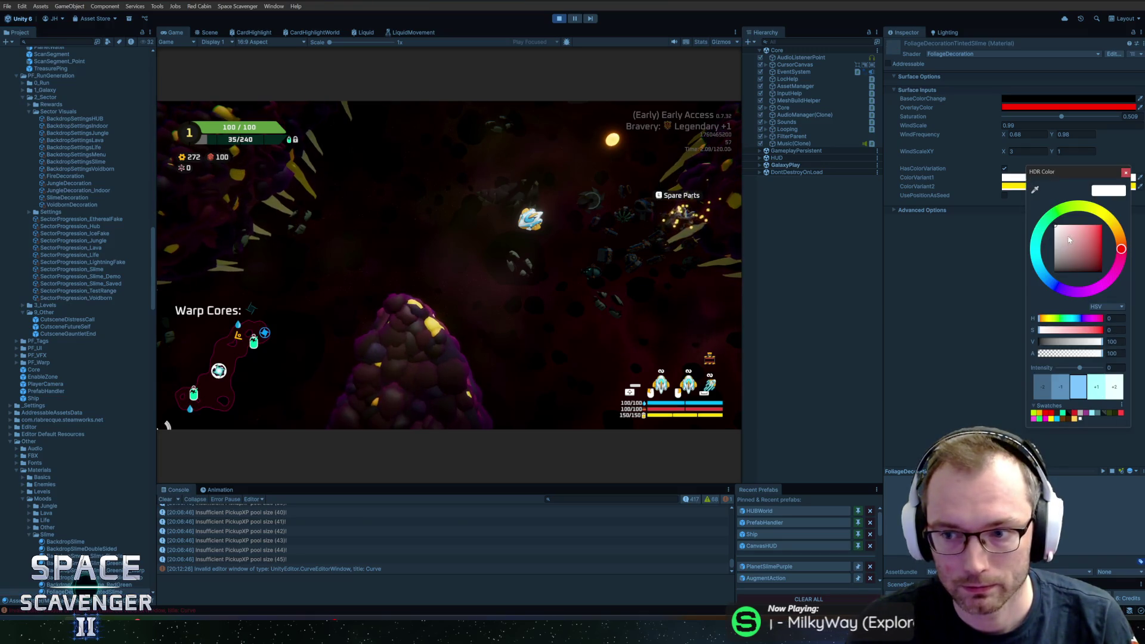
pyautogui.moveTo(1069, 240); pyautogui.dragTo(1081, 213)
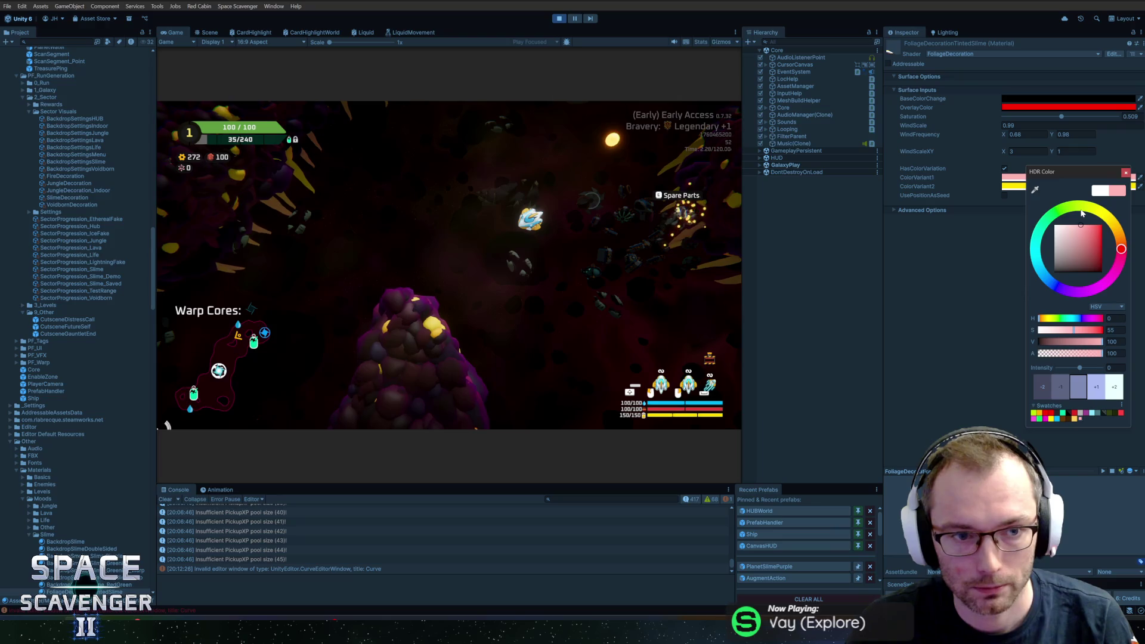
pyautogui.click(1126, 173)
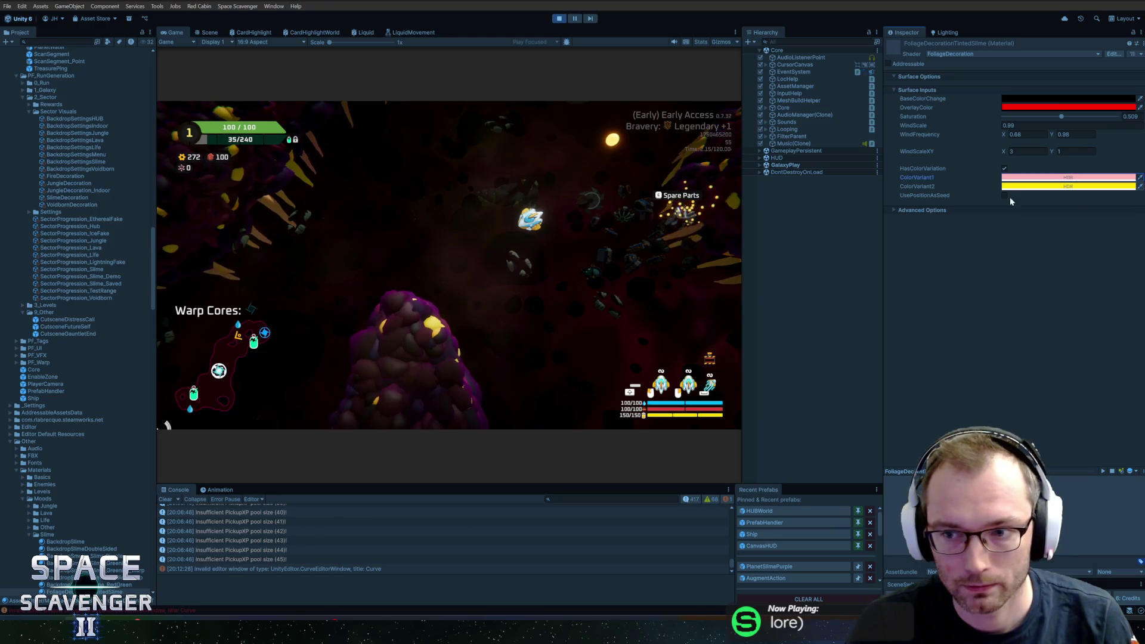
pyautogui.hotkey('alt', 'Left')
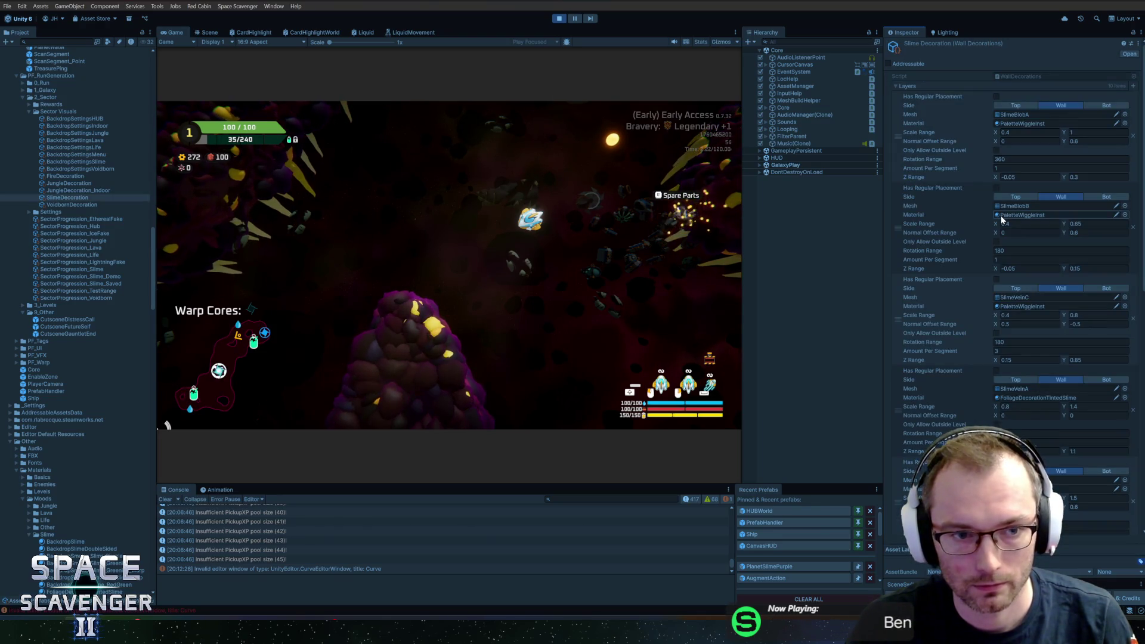
pyautogui.hotkey('alt', 'Left')
# Re-export the Blender meshes over SectorObjects.fbx and resume the Unity play test.
pyautogui.hotkey('alt', 'Tab')
pyautogui.hotkey('alt', 'Tab')
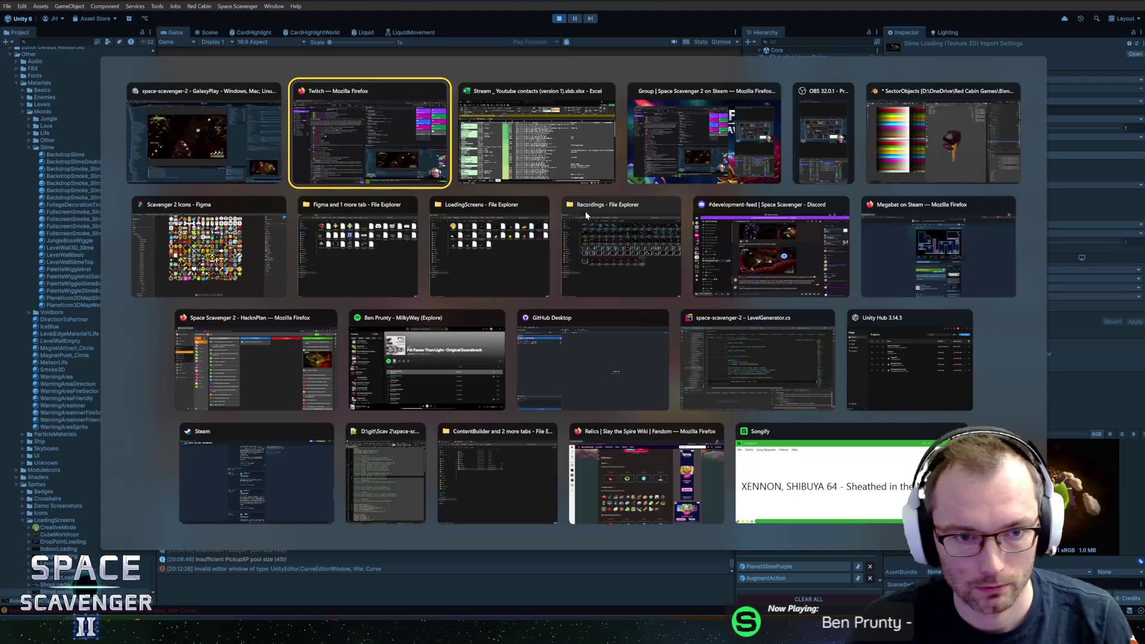
pyautogui.hotkey('alt', 'Tab')
pyautogui.hotkey('alt', 'Tab')
pyautogui.hotkey('alt', 'Tab')
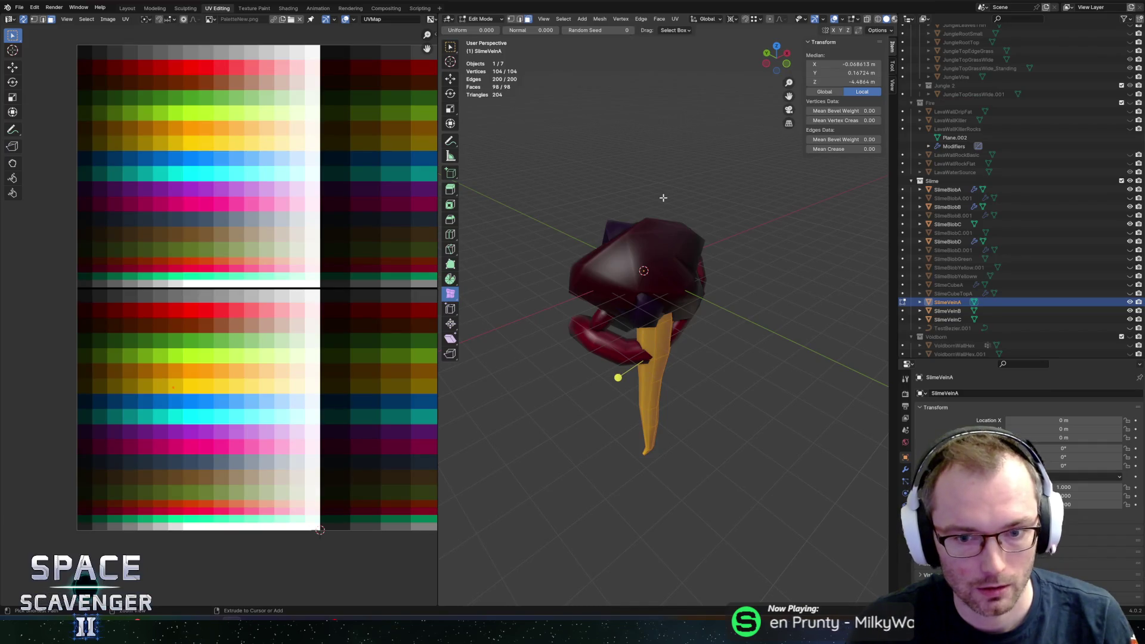
pyautogui.hotkey('ctrl', 'shift', 'e')
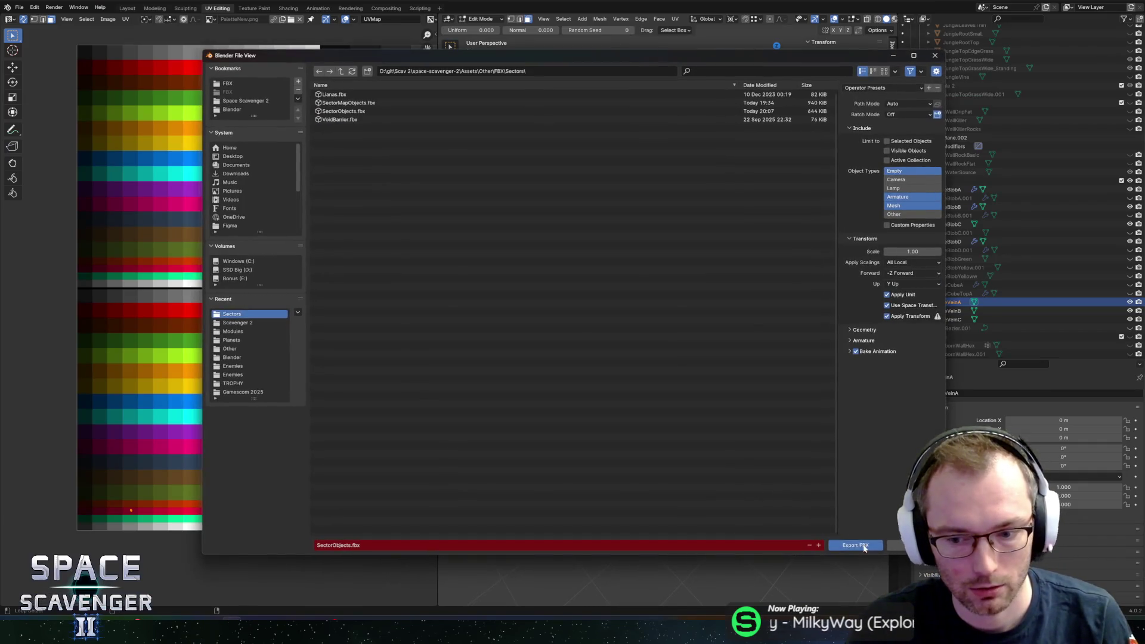
pyautogui.press('Return')
pyautogui.hotkey('alt', 'Tab')
pyautogui.click(605, 277)
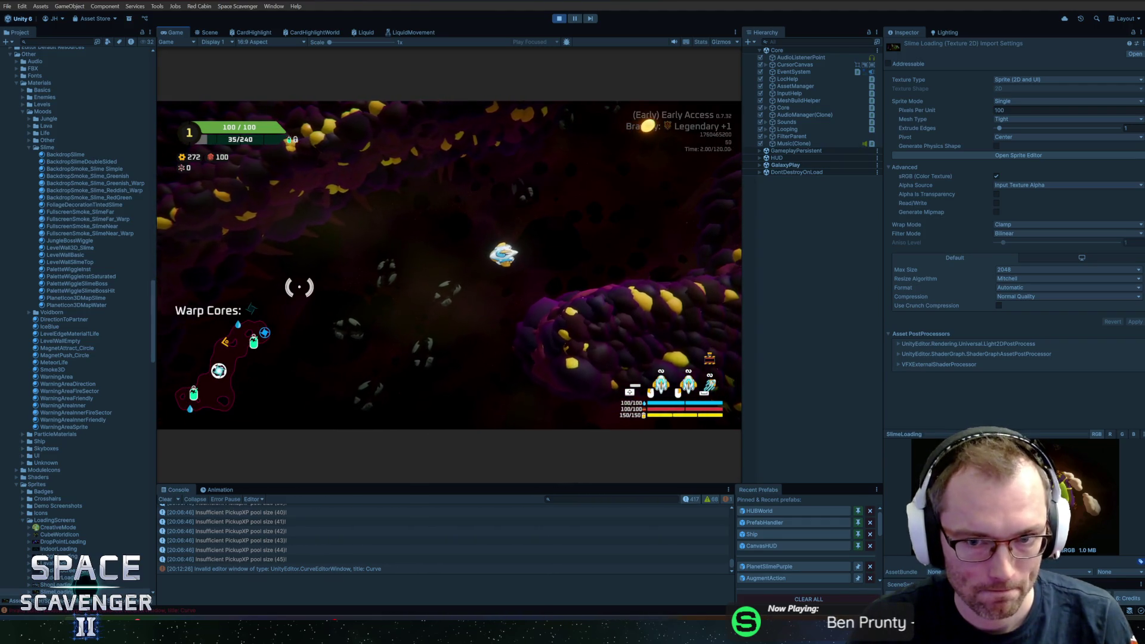
# In Blender, select and unhide the SlimeBlobGreen object and check its mesh in edit mode.
pyautogui.hotkey('alt', 'Tab')
pyautogui.press('Tab')
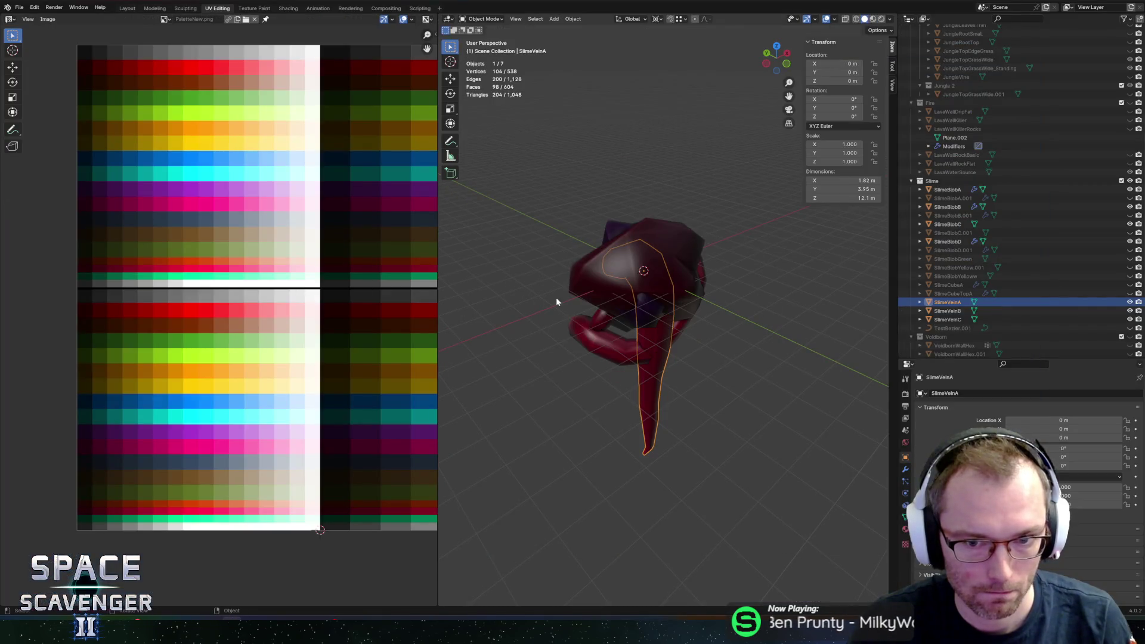
pyautogui.click(1008, 257)
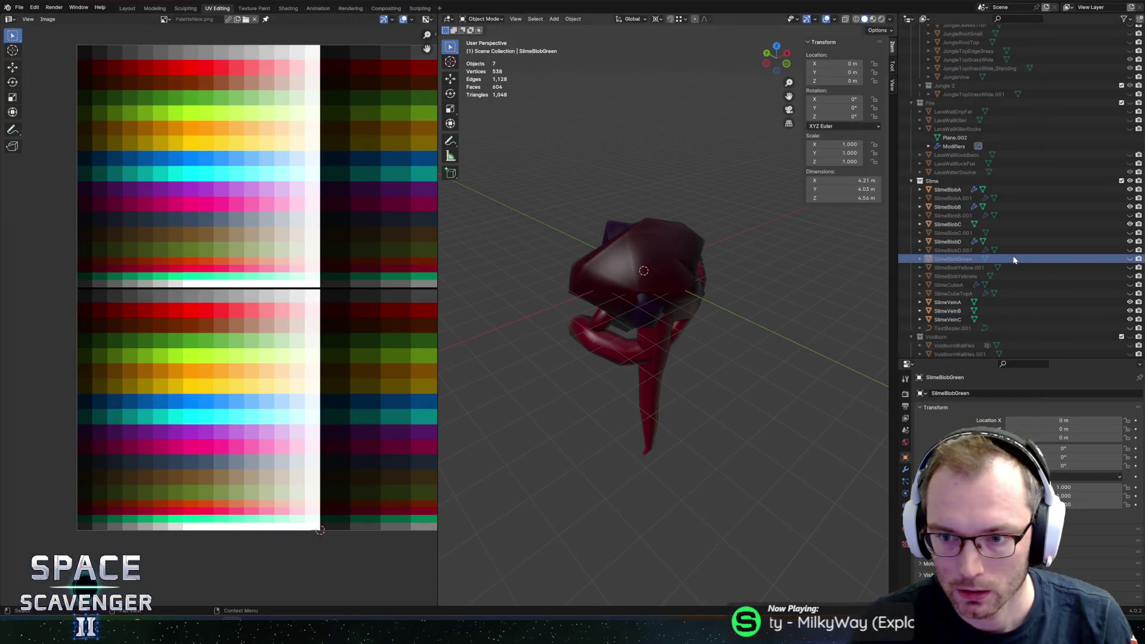
pyautogui.click(1129, 259)
pyautogui.press('Tab')
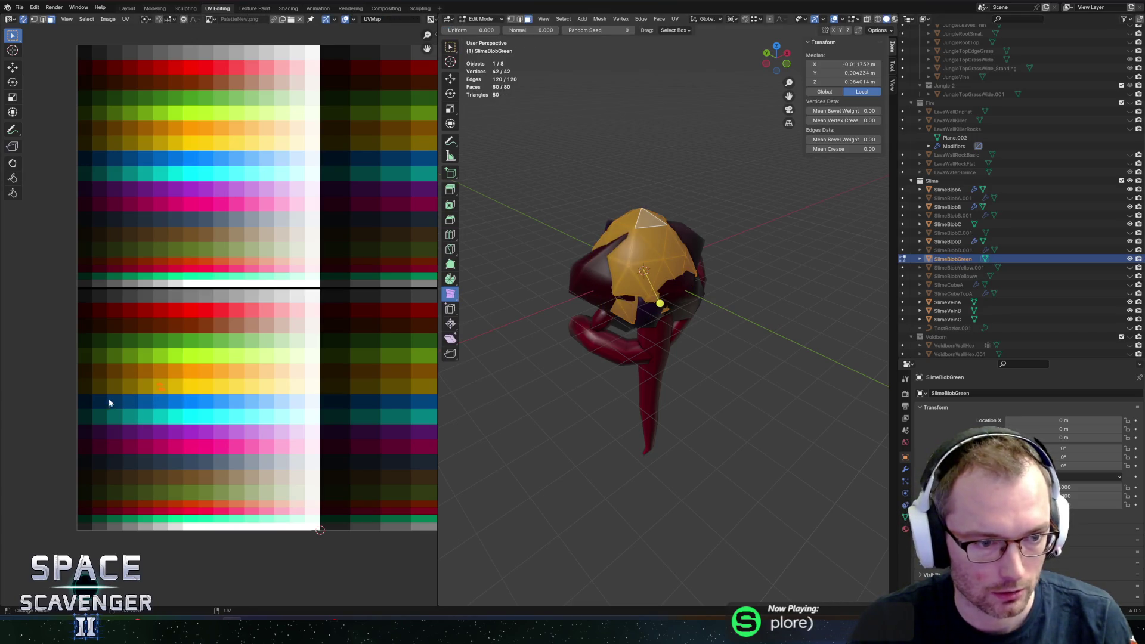
pyautogui.press('Tab')
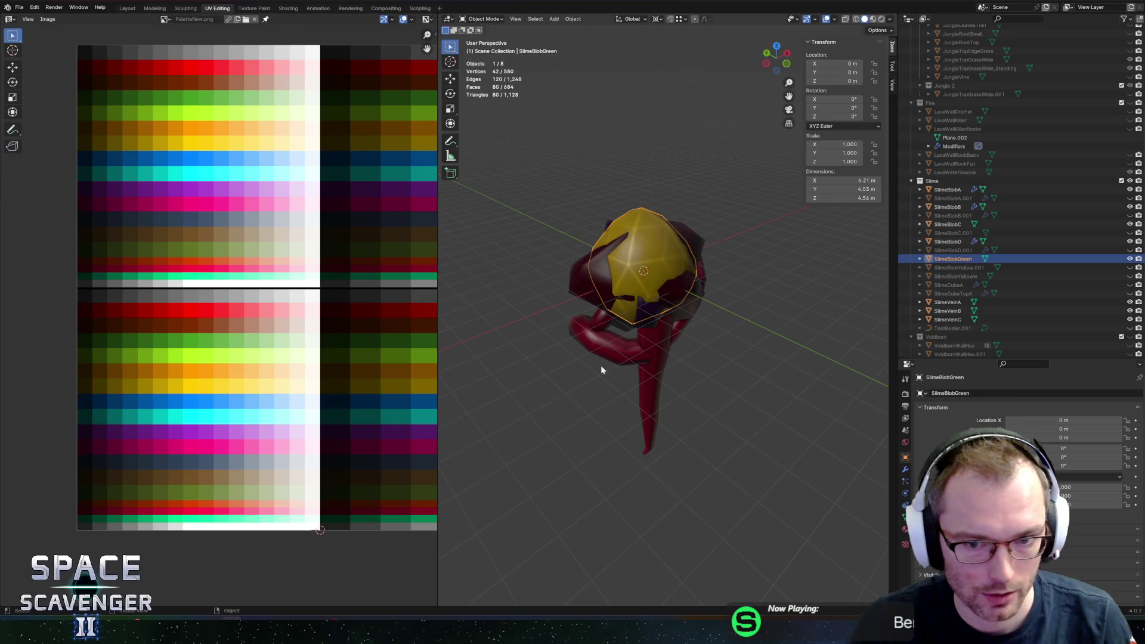
# Move the SlimeVeinA mesh's UVs onto the yellow palette colour.
pyautogui.click(644, 369)
pyautogui.press('Tab')
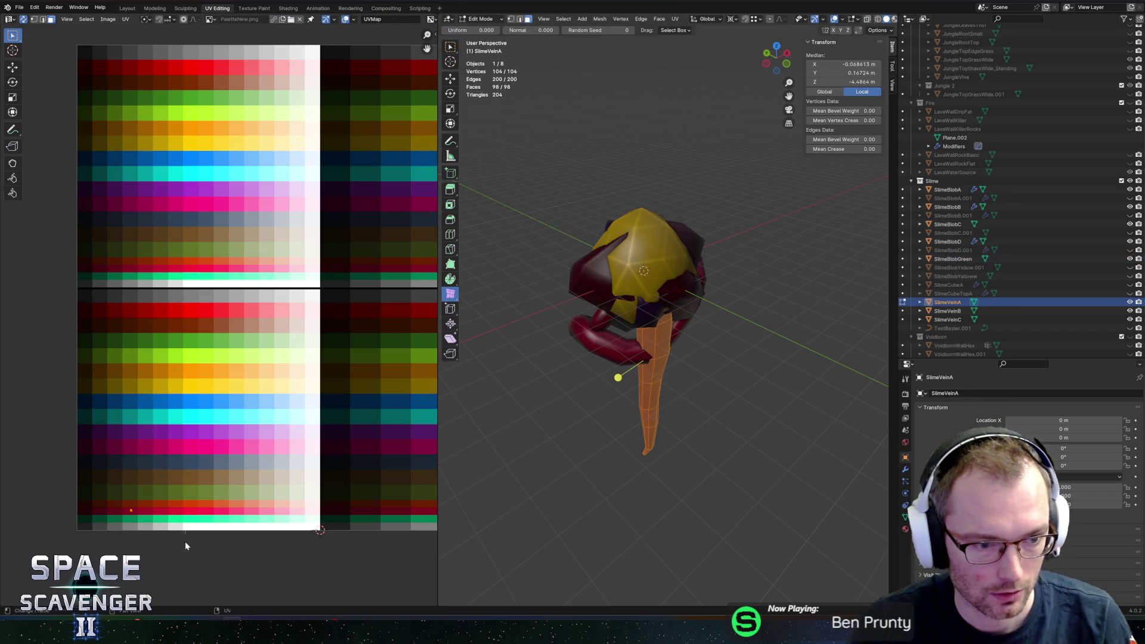
pyautogui.press('g')
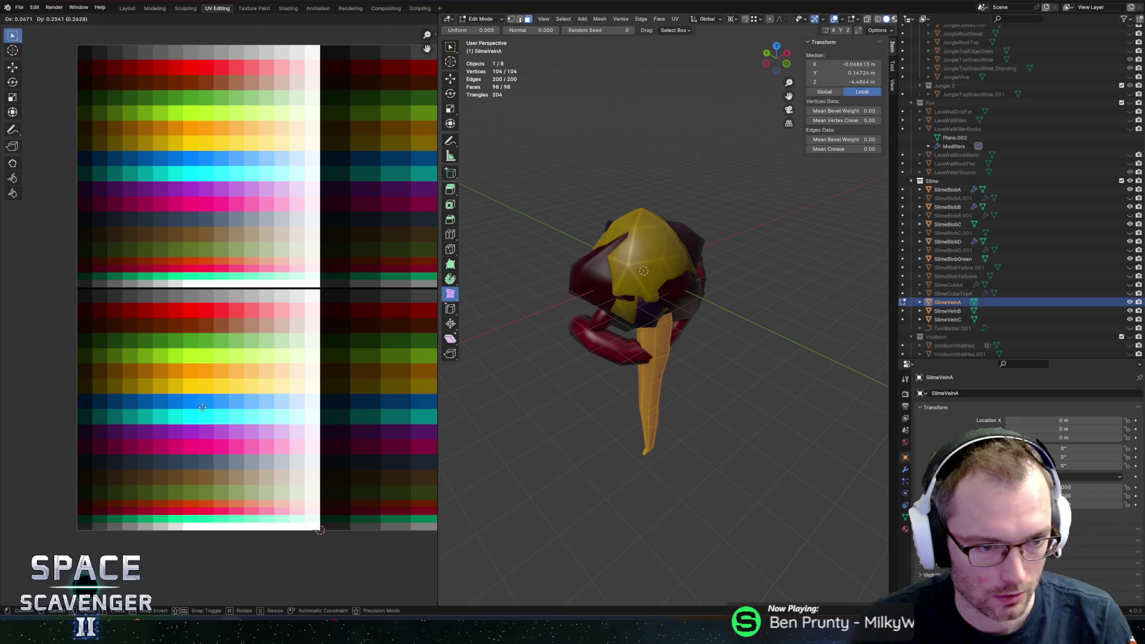
pyautogui.click(111, 402)
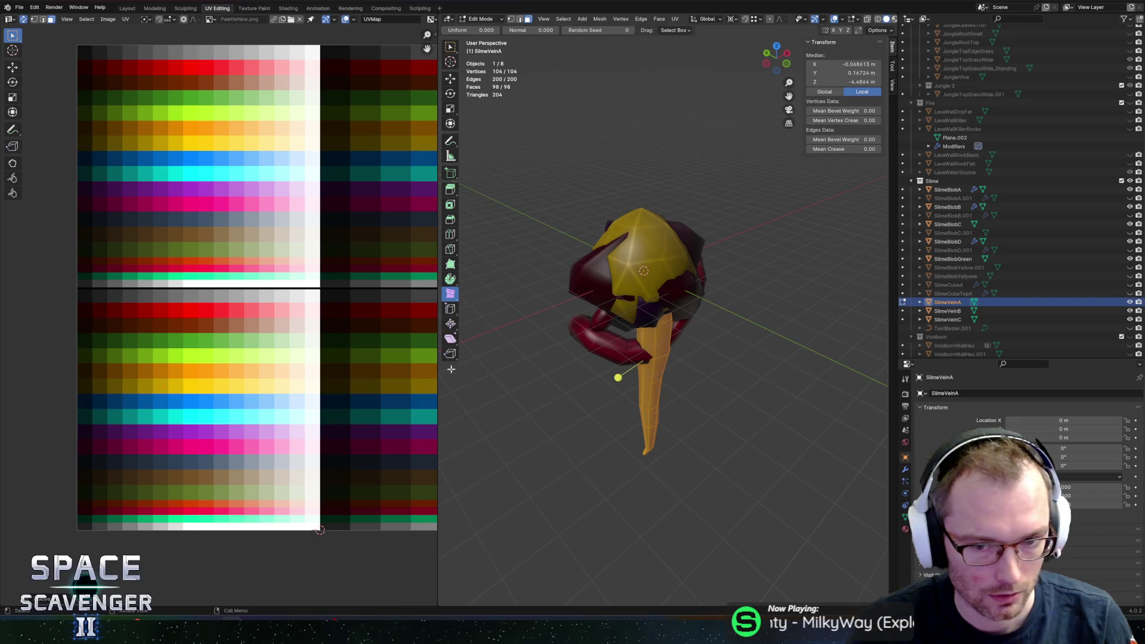
pyautogui.press('Tab')
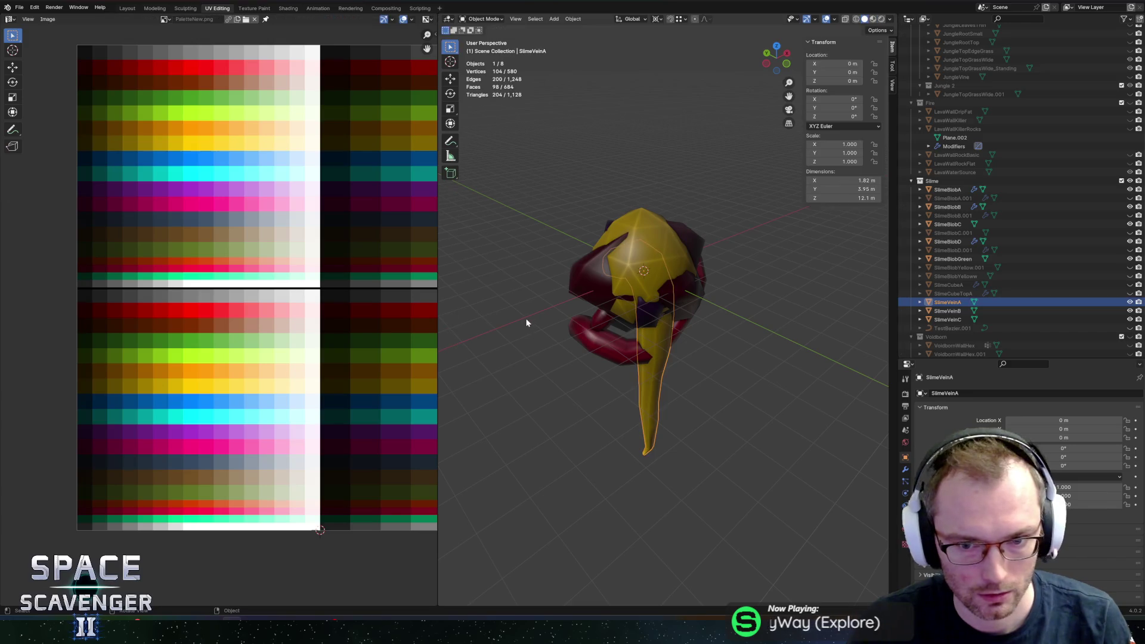
pyautogui.press('Tab')
pyautogui.press('Tab')
# Export the meshes as FBX and return to Unity.
pyautogui.press('F3')
pyautogui.click(855, 545)
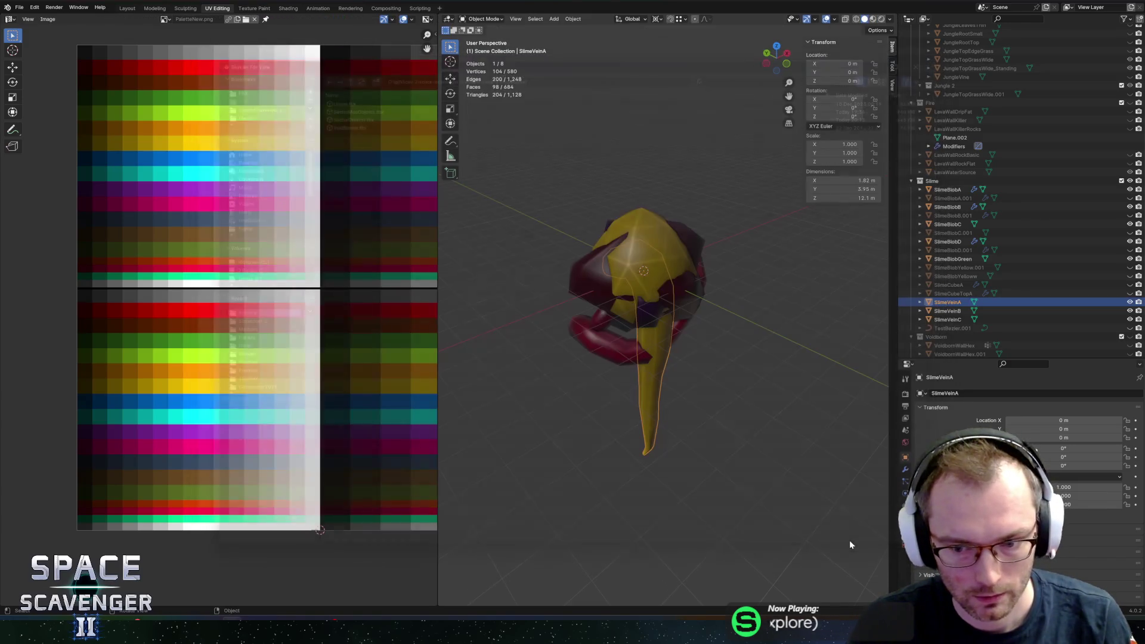
pyautogui.hotkey('alt', 'Tab')
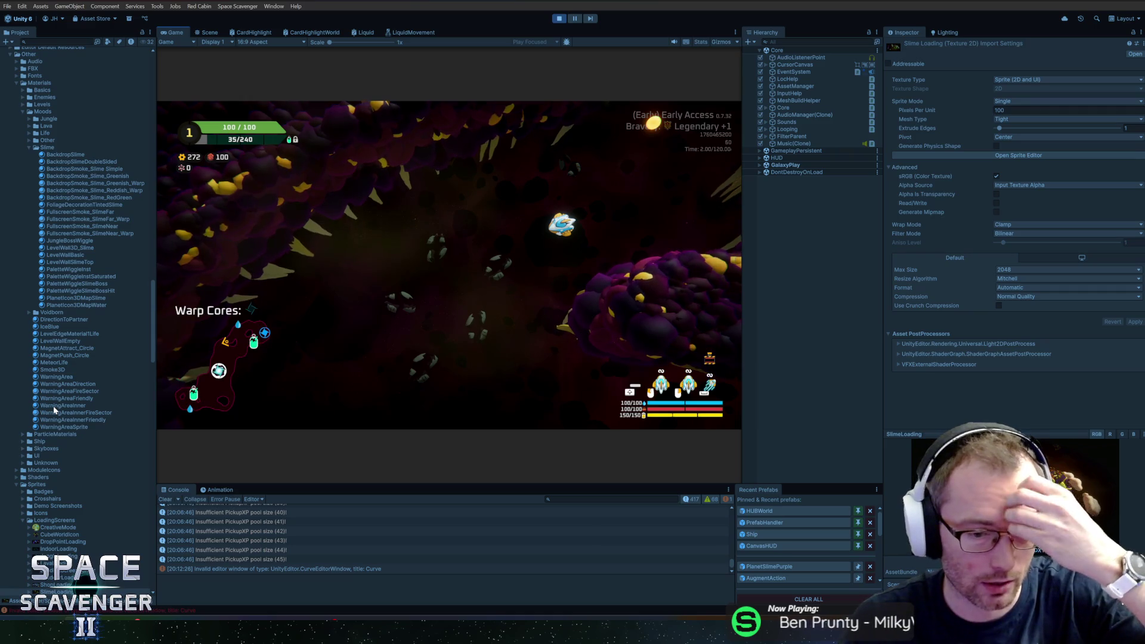
# Drag the Game view/Console splitter upward to make the console taller during play.
pyautogui.moveTo(441, 484)
pyautogui.mouseDown()
pyautogui.moveTo(455, 462)
pyautogui.moveTo(450, 425)
pyautogui.mouseUp()
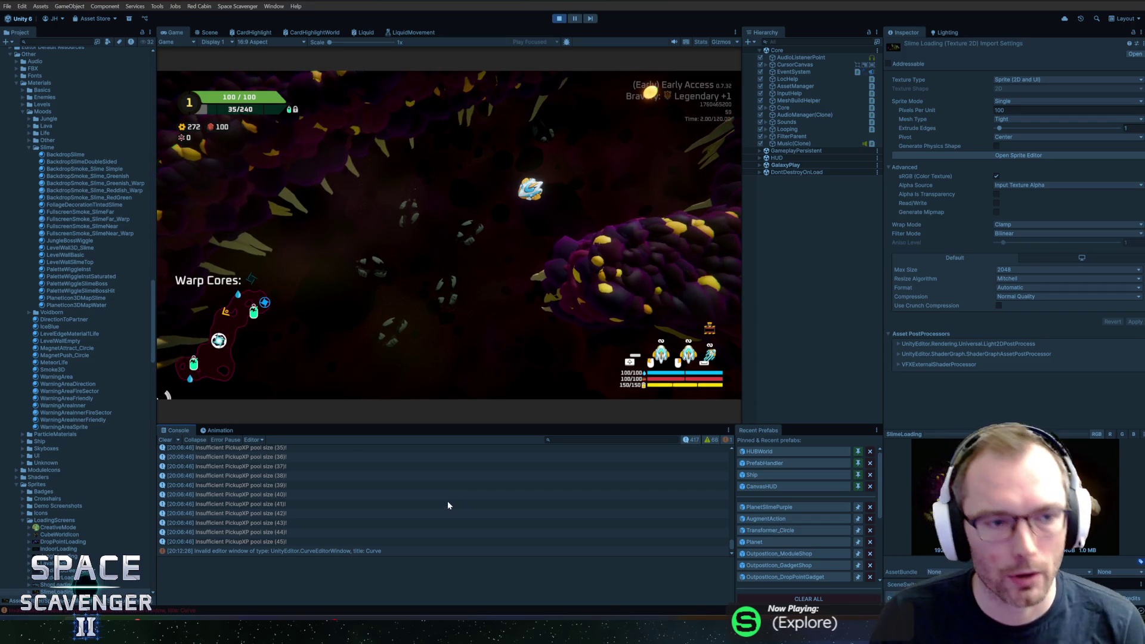
pyautogui.scroll(15, 89, 208)
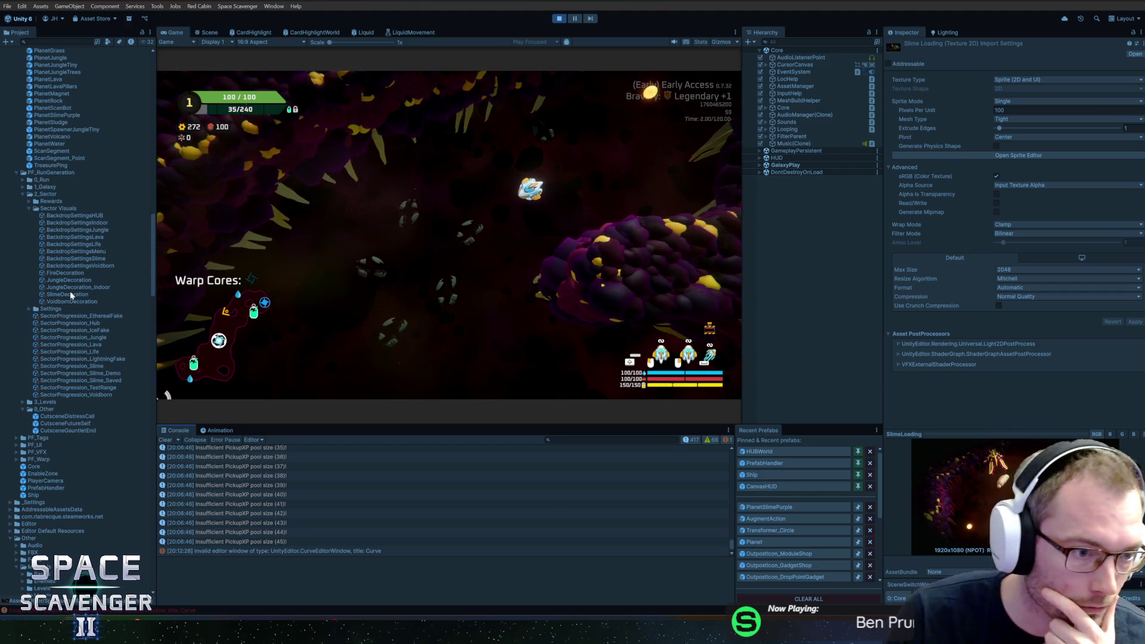
# Locate PaletteWiggleInstSaturated through a SlimeDecoration layer's Material field and display its settings.
pyautogui.click(71, 294)
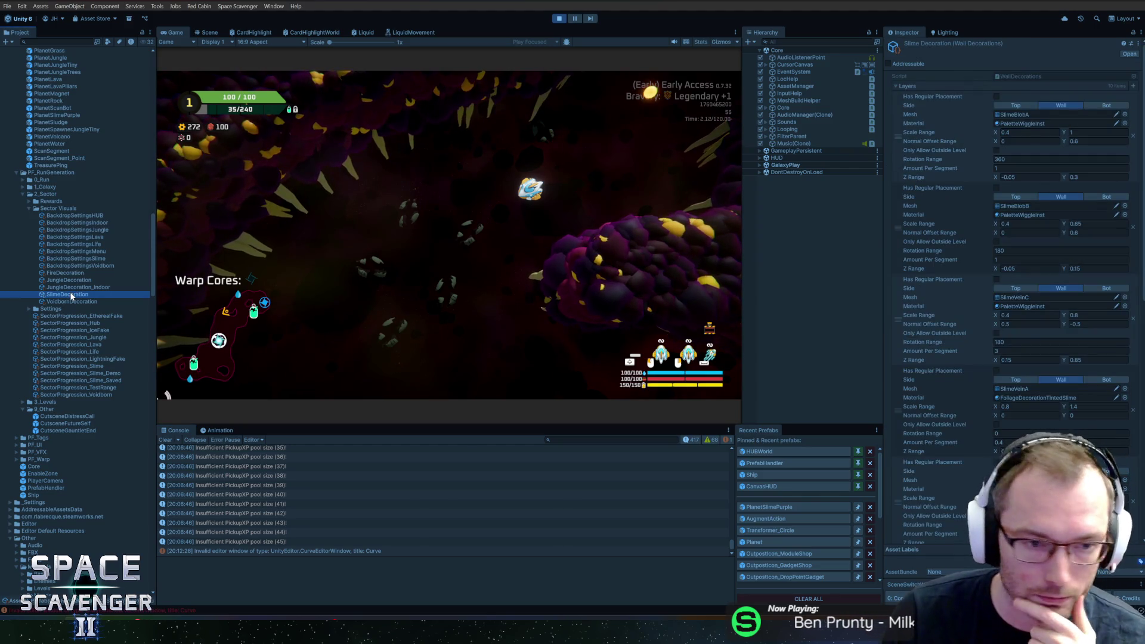
pyautogui.moveTo(742, 348); pyautogui.dragTo(704, 341)
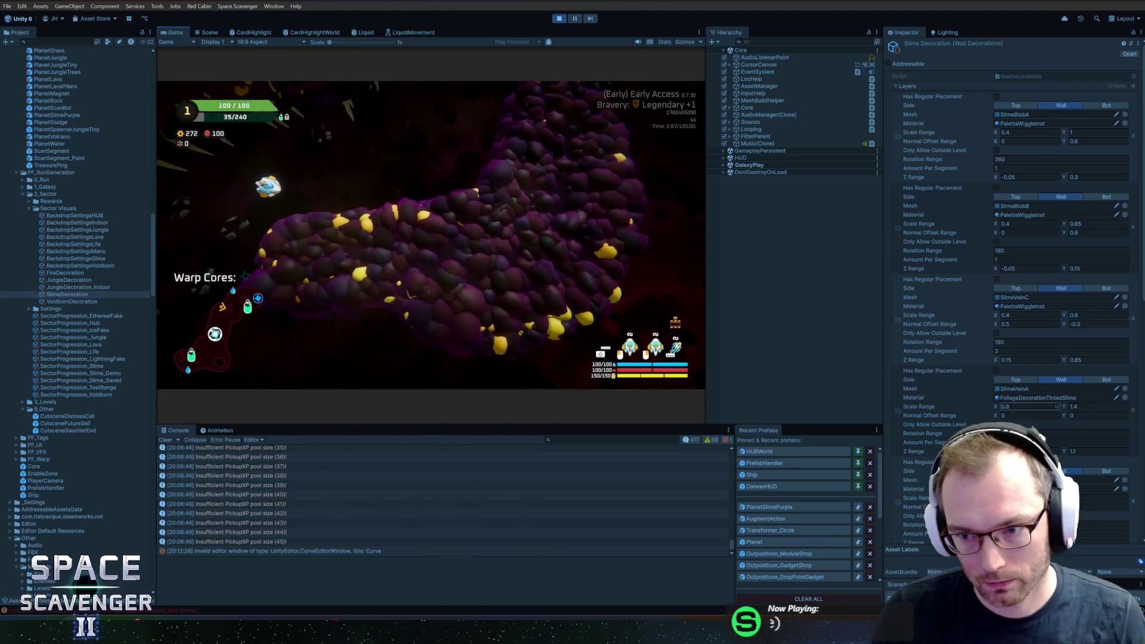
pyautogui.scroll(-5, 972, 392)
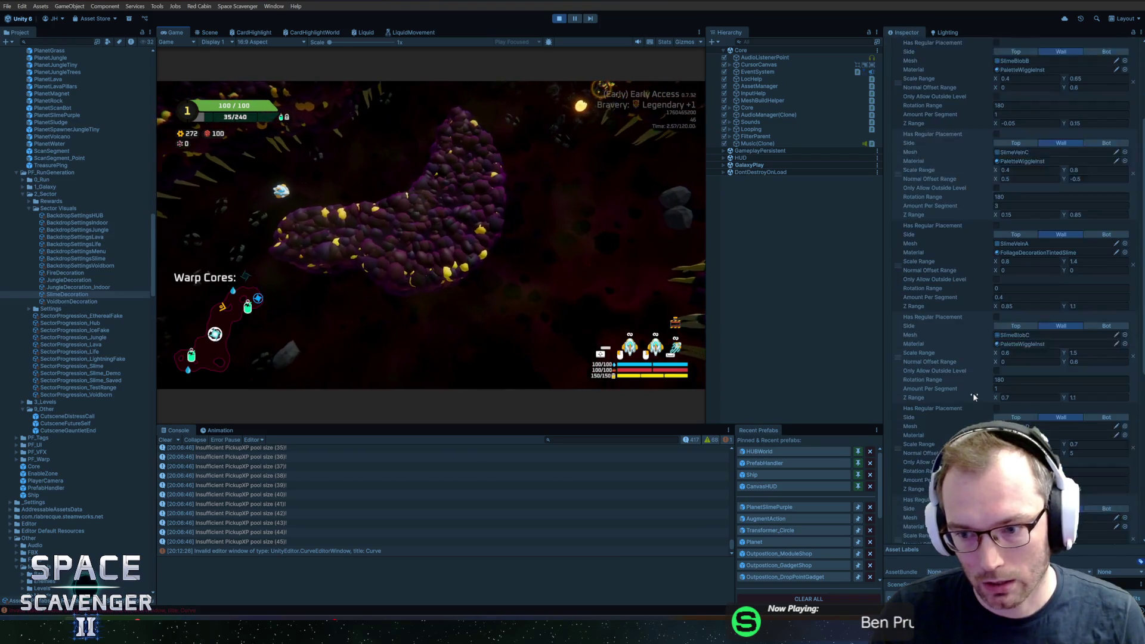
pyautogui.scroll(-7, 973, 396)
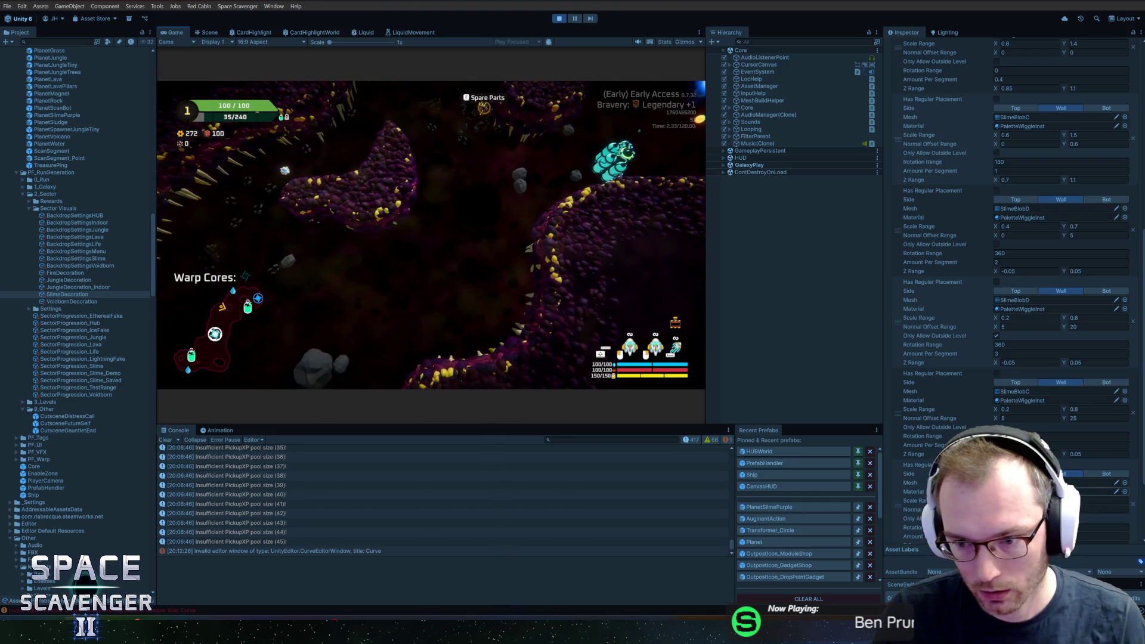
pyautogui.click(1049, 491)
pyautogui.click(81, 538)
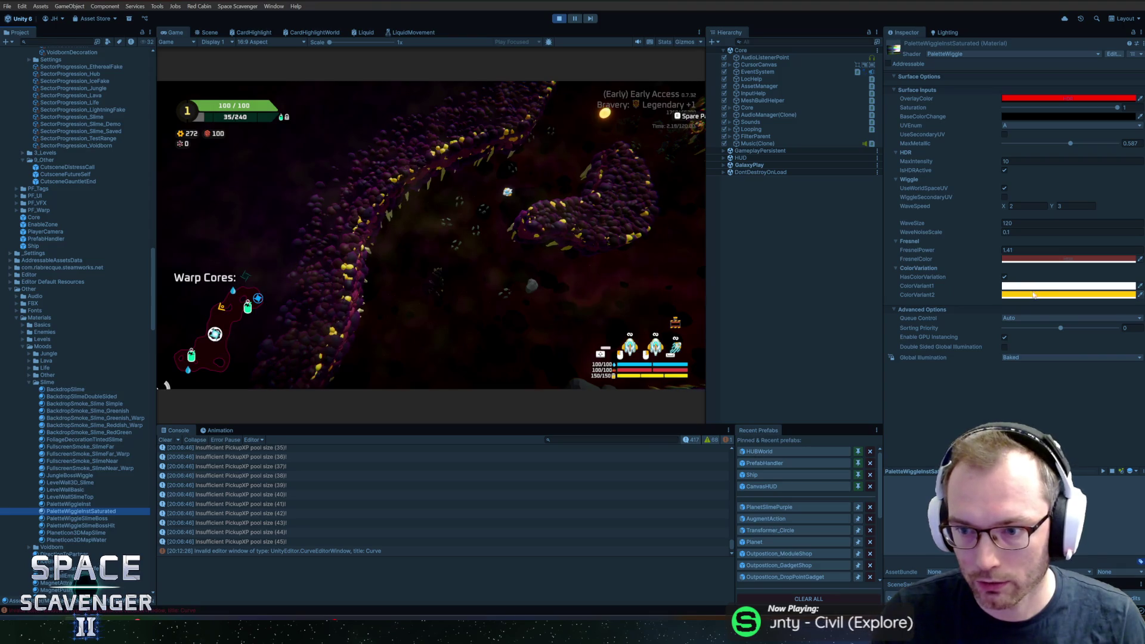
# Open PaletteWiggleInstSaturated in its own floating Properties window.
pyautogui.click(1035, 295)
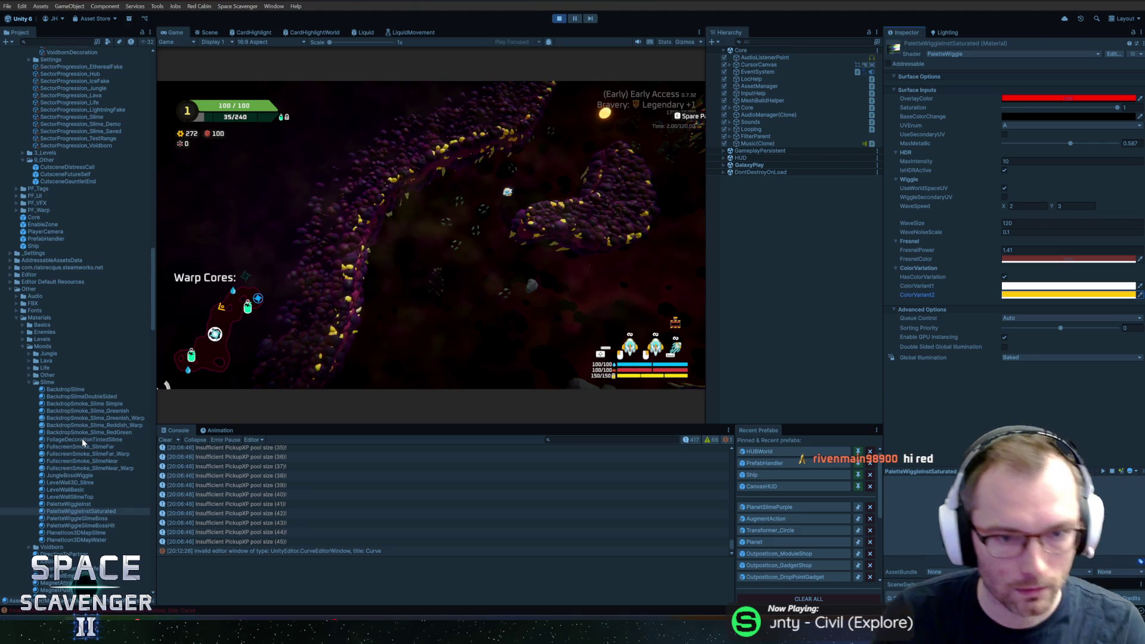
pyautogui.rightClick(97, 510)
pyautogui.click(127, 506)
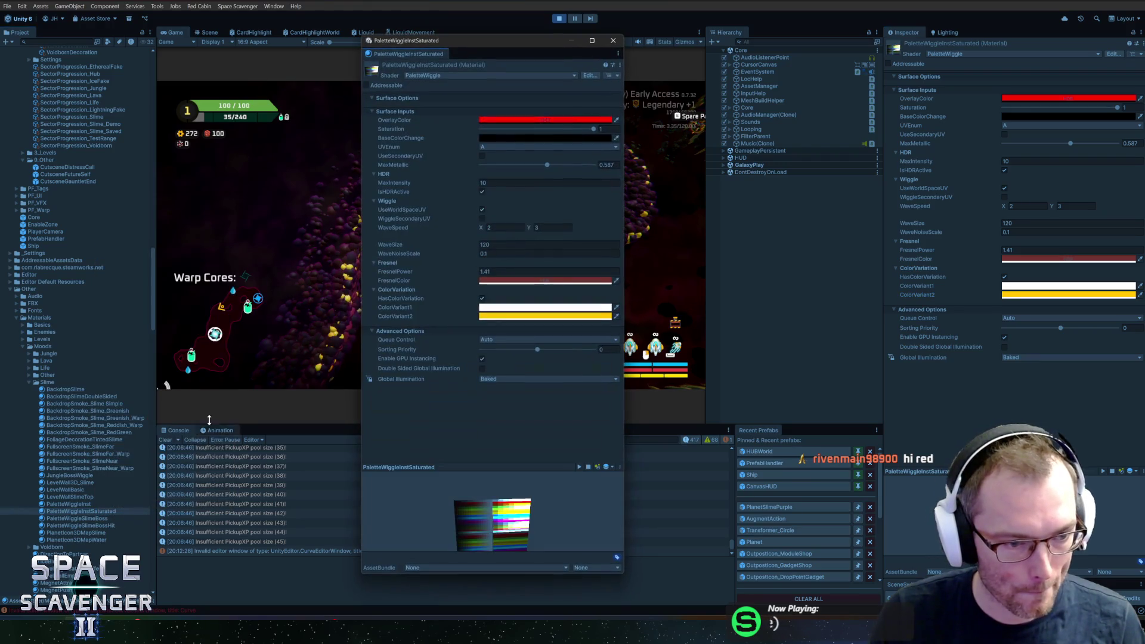
# Paste the copied colour into FoliageDecorationTintedSlime's second colour variant and move the floating window aside.
pyautogui.click(91, 441)
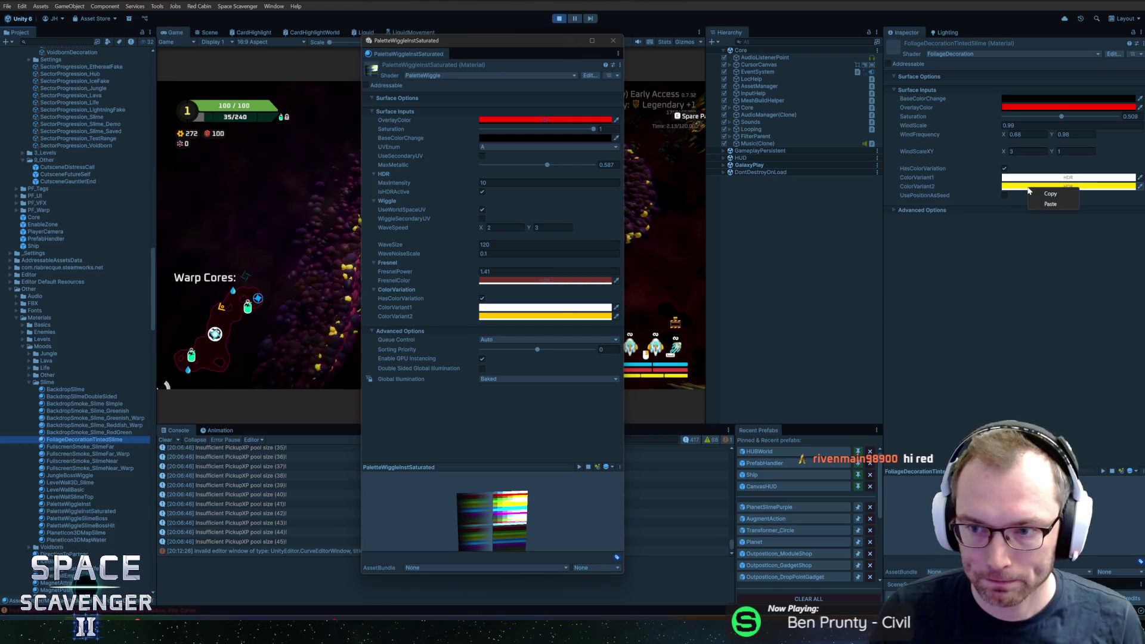
pyautogui.click(1050, 202)
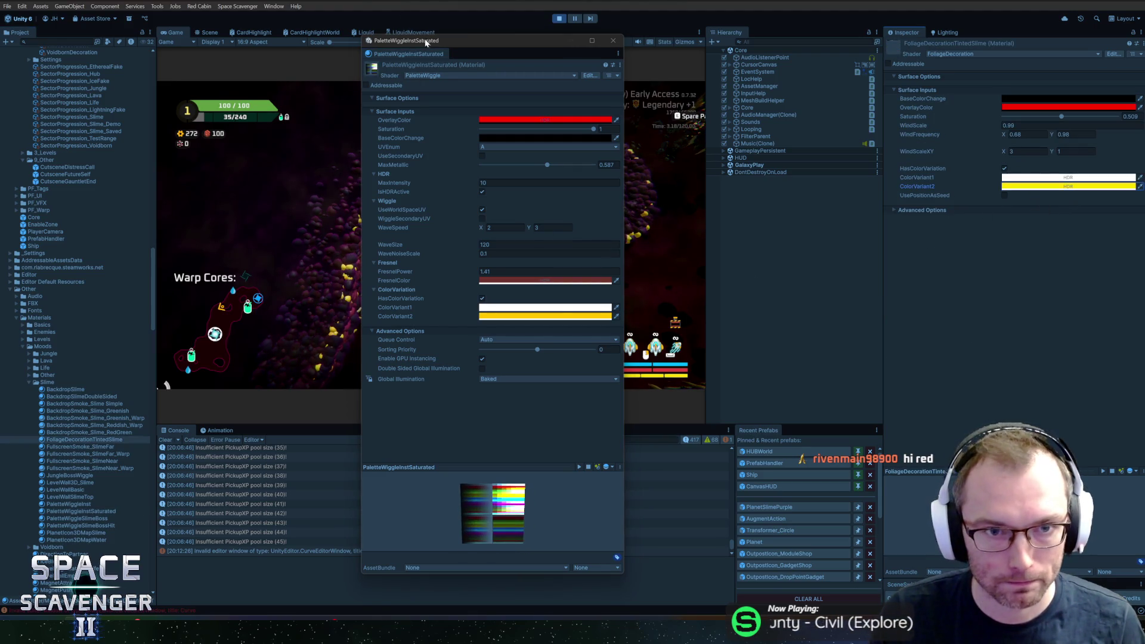
pyautogui.moveTo(428, 43); pyautogui.dragTo(571, 48)
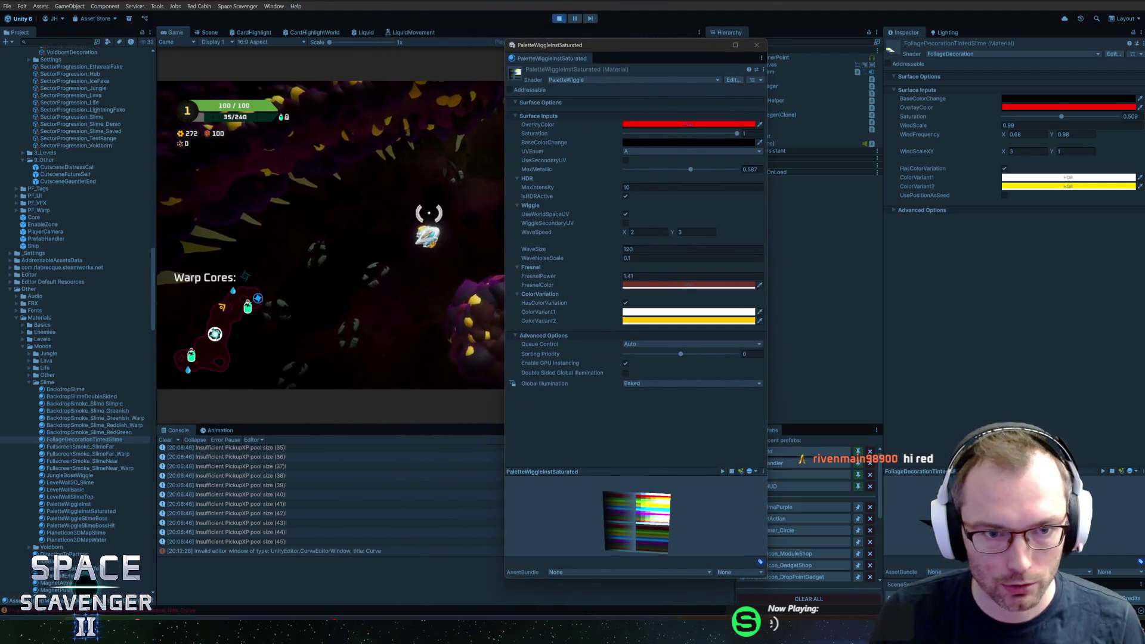
# Pause the game and run 'debug freecam' from the in-game debug console.
pyautogui.press('Escape')
pyautogui.press('Escape')
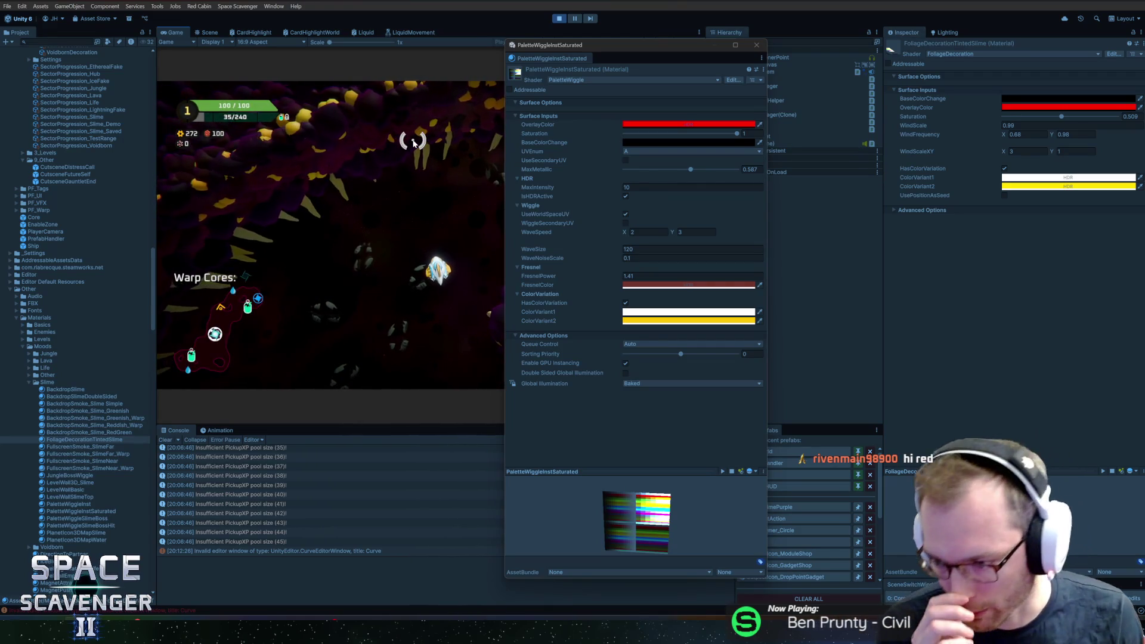
pyautogui.press('`')
pyautogui.write('debug lock')
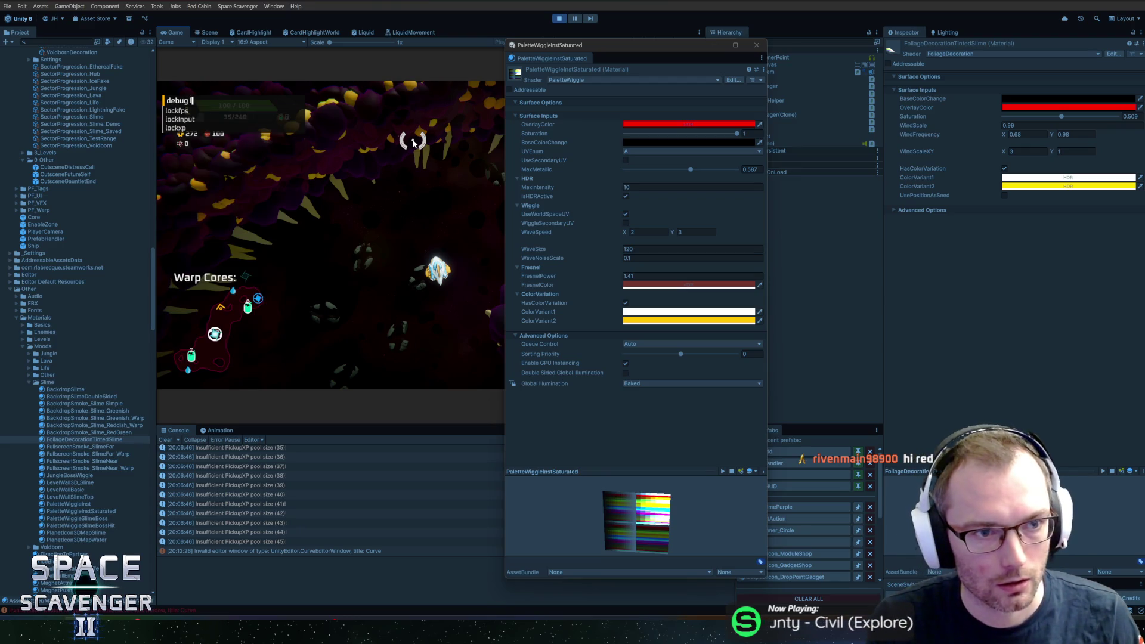
pyautogui.press('BackSpace')
pyautogui.press('BackSpace')
pyautogui.press('BackSpace')
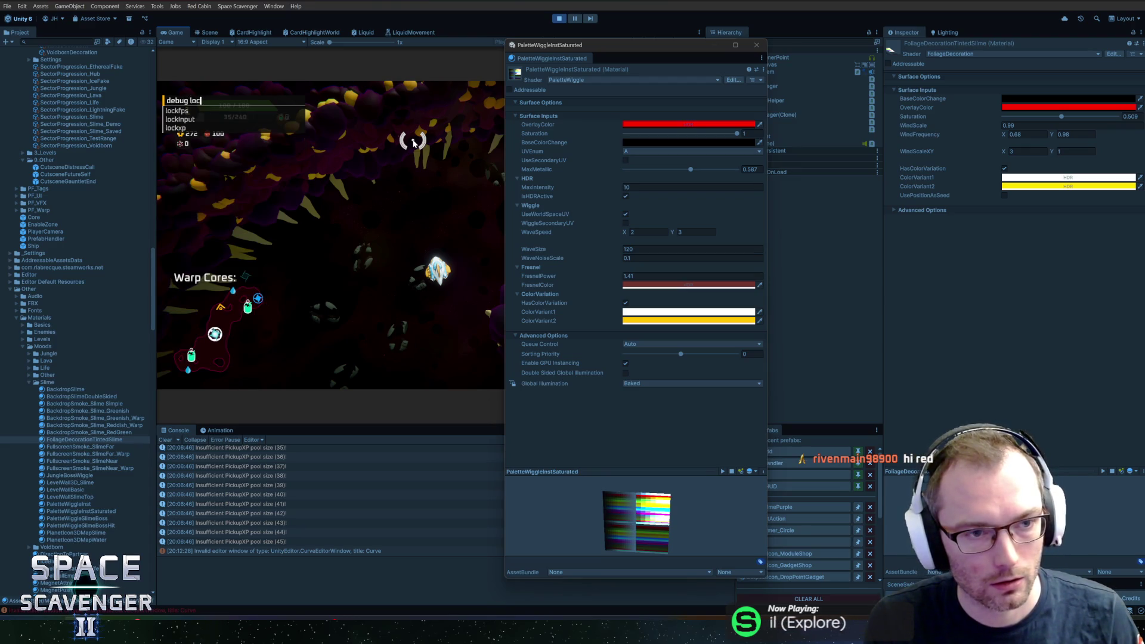
pyautogui.write('ship lo')
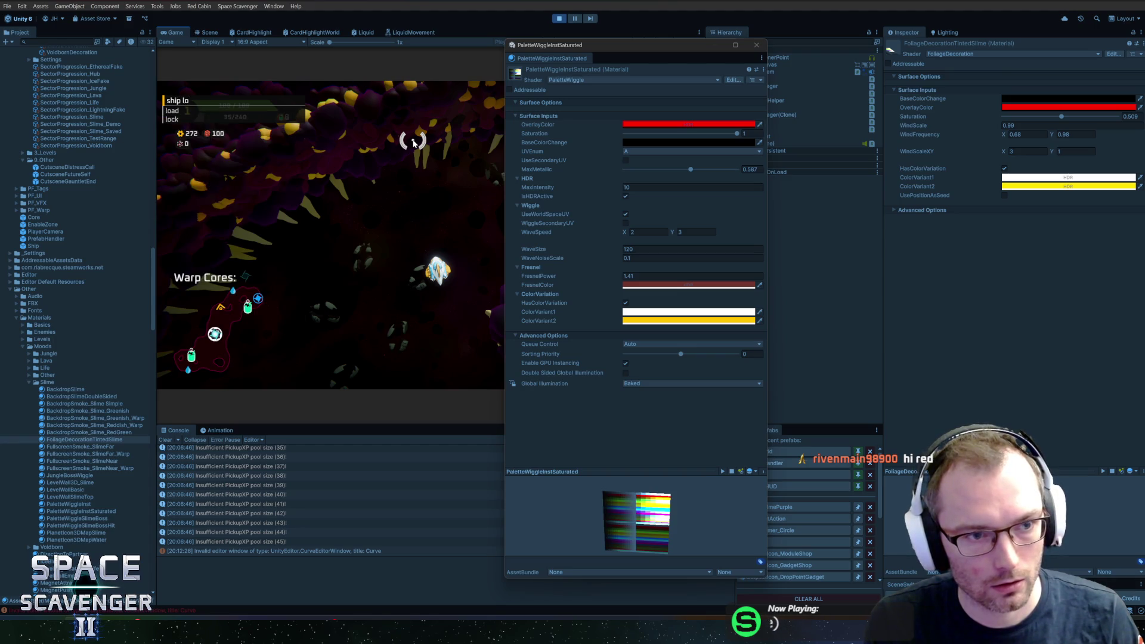
pyautogui.press('BackSpace')
pyautogui.press('BackSpace')
pyautogui.press('BackSpace')
pyautogui.write('debug freeca')
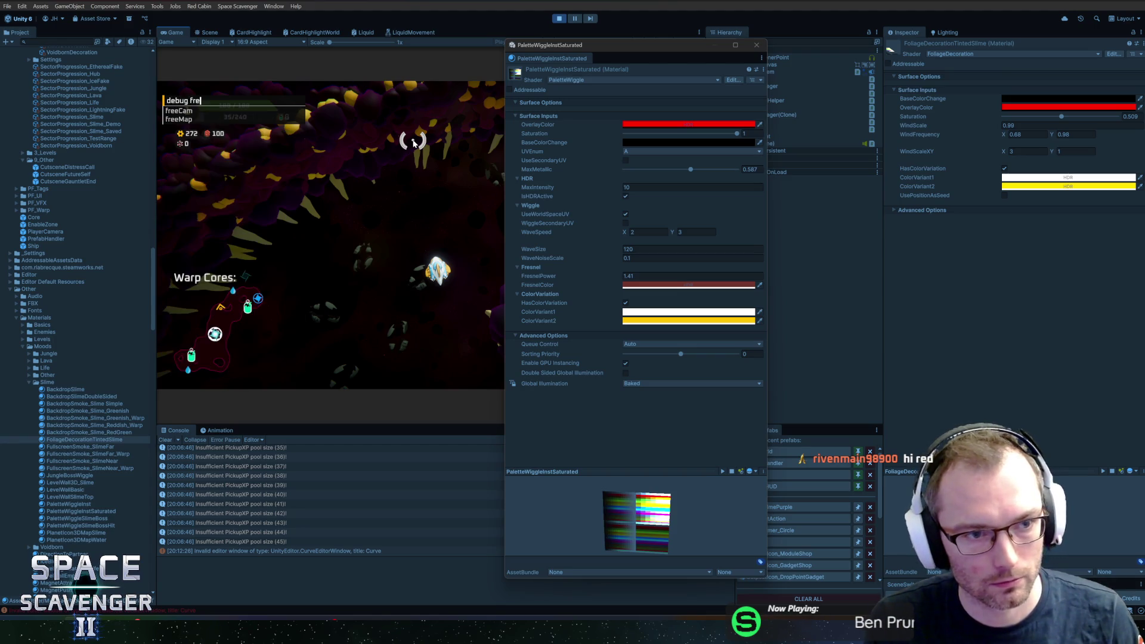
pyautogui.press('Tab')
pyautogui.press('Return')
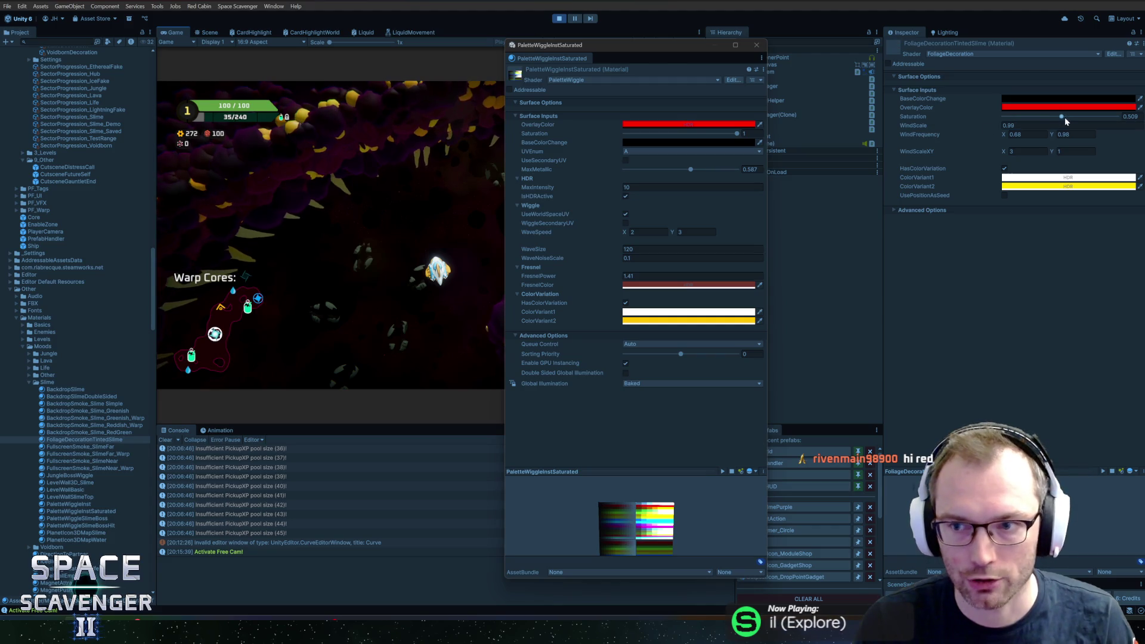
# Raise the foliage material's saturation to 1, reverting trial edits to WindScale and WindFrequency.
pyautogui.moveTo(1062, 117); pyautogui.dragTo(1117, 117)
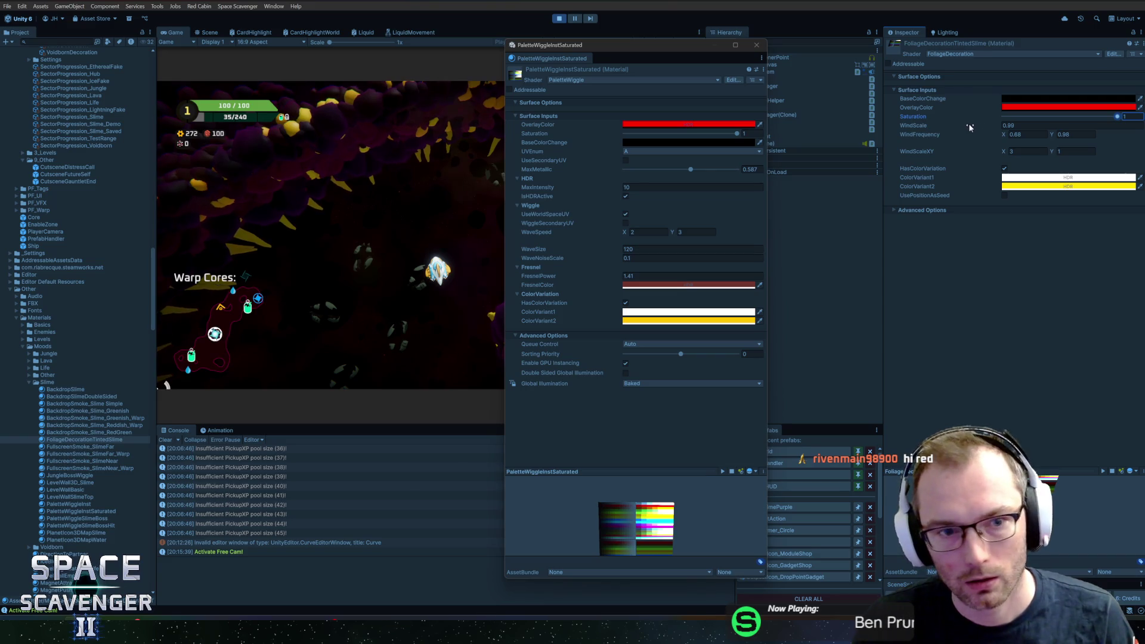
pyautogui.moveTo(968, 127)
pyautogui.mouseDown()
pyautogui.moveTo(1001, 127)
pyautogui.moveTo(88, 129)
pyautogui.moveTo(851, 127)
pyautogui.moveTo(434, 99)
pyautogui.mouseUp()
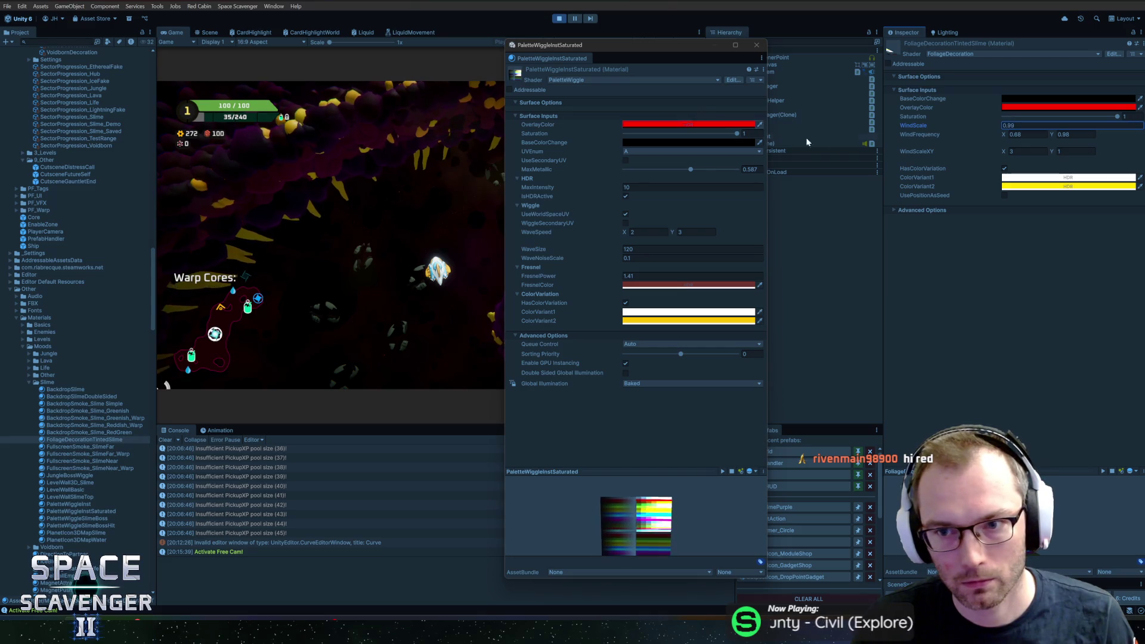
pyautogui.press('Escape')
pyautogui.press('Tab')
pyautogui.write('3')
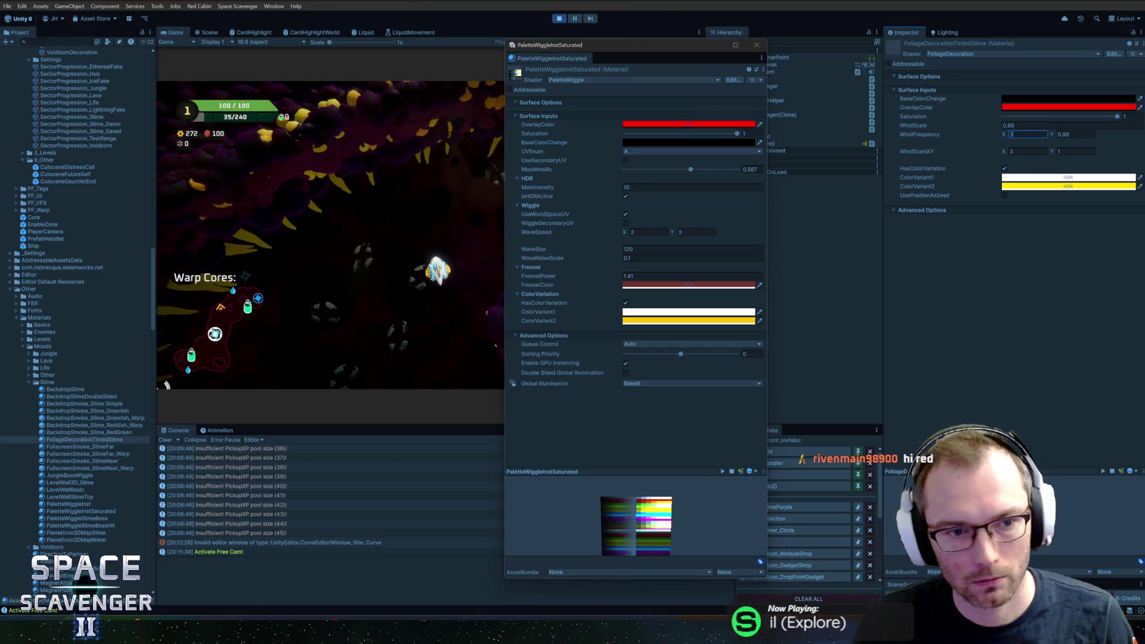
pyautogui.click(1076, 135)
pyautogui.write('76')
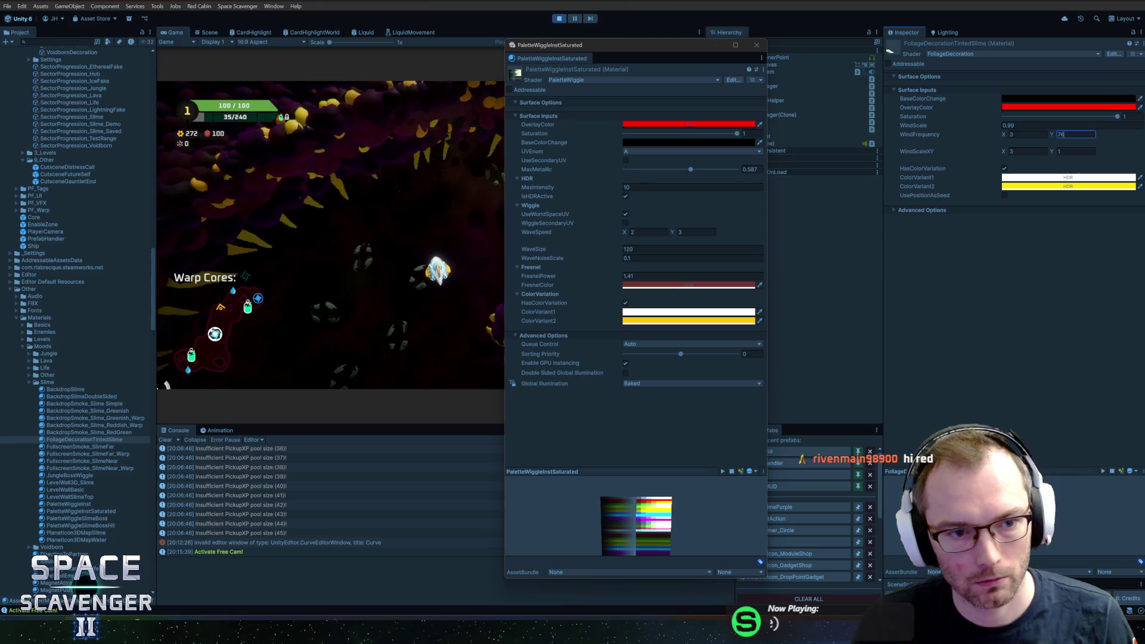
pyautogui.press('Escape')
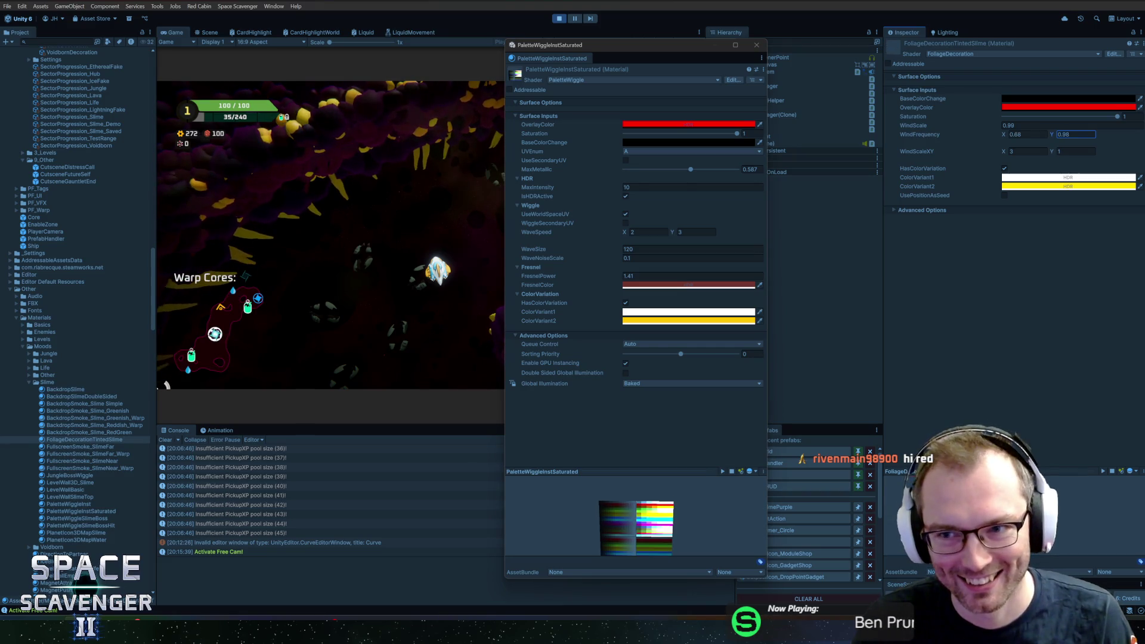
# Set the material's WindScaleXY X value to 9 and move on to its Y value.
pyautogui.click(1020, 151)
pyautogui.write('8')
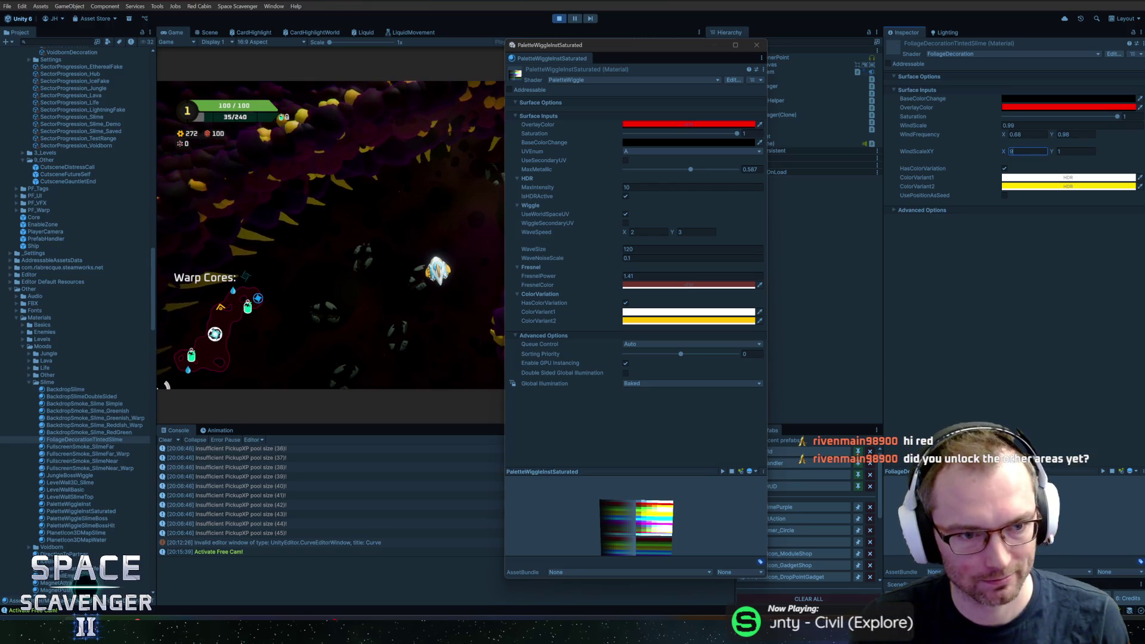
pyautogui.press('Tab')
pyautogui.write('4')
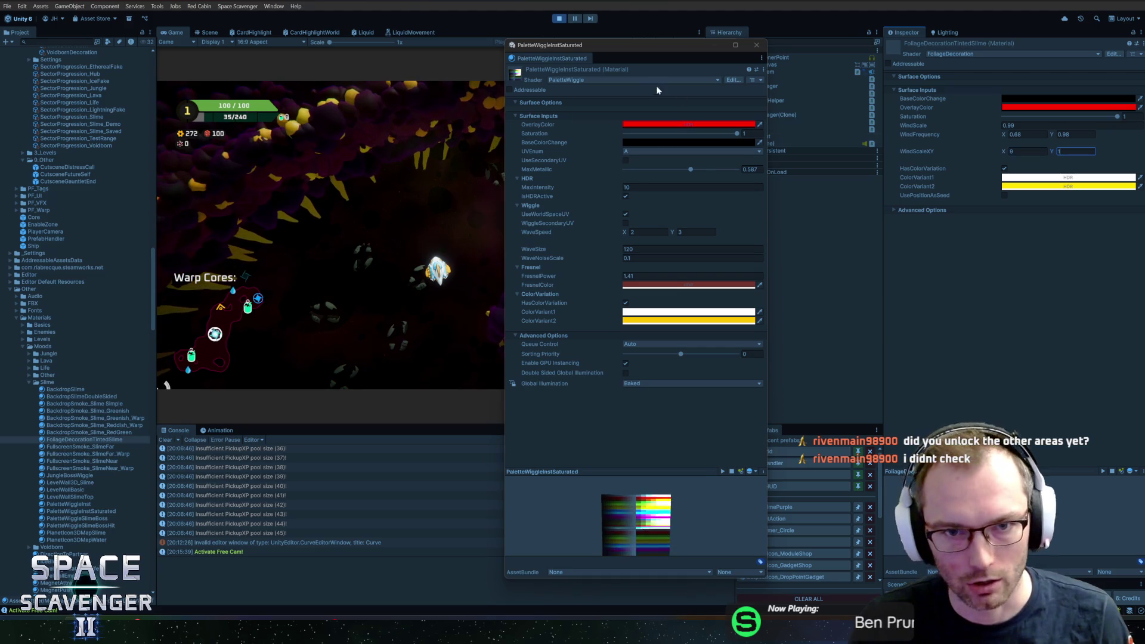
pyautogui.moveTo(644, 52); pyautogui.dragTo(674, 48)
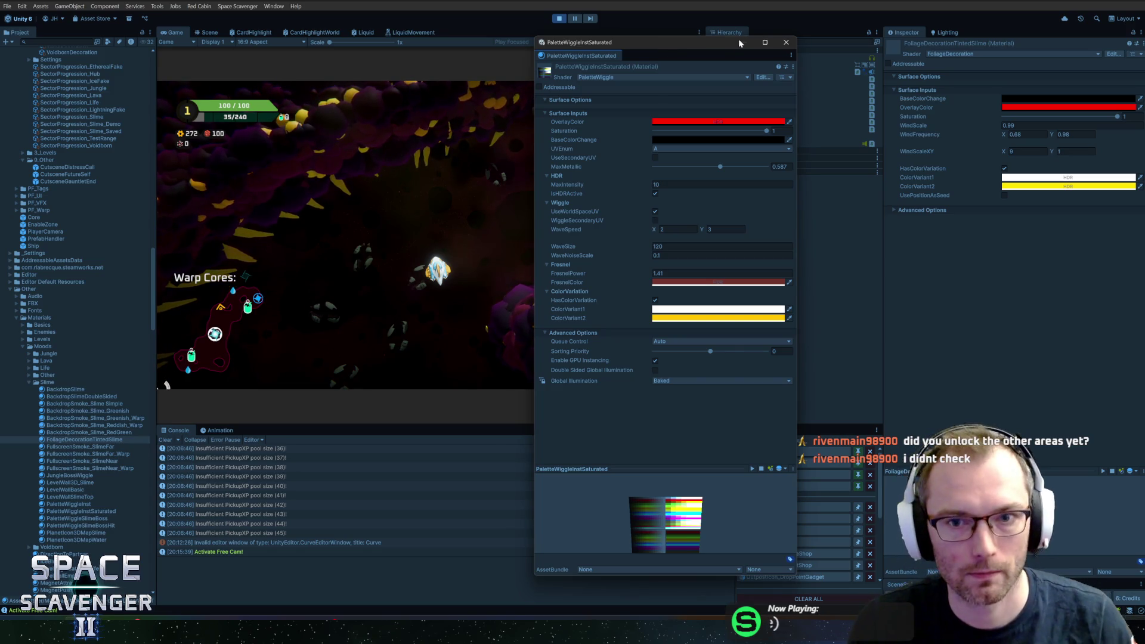
# Make ColorVariant1 a fully saturated orange-yellow with hue 20.
pyautogui.click(786, 43)
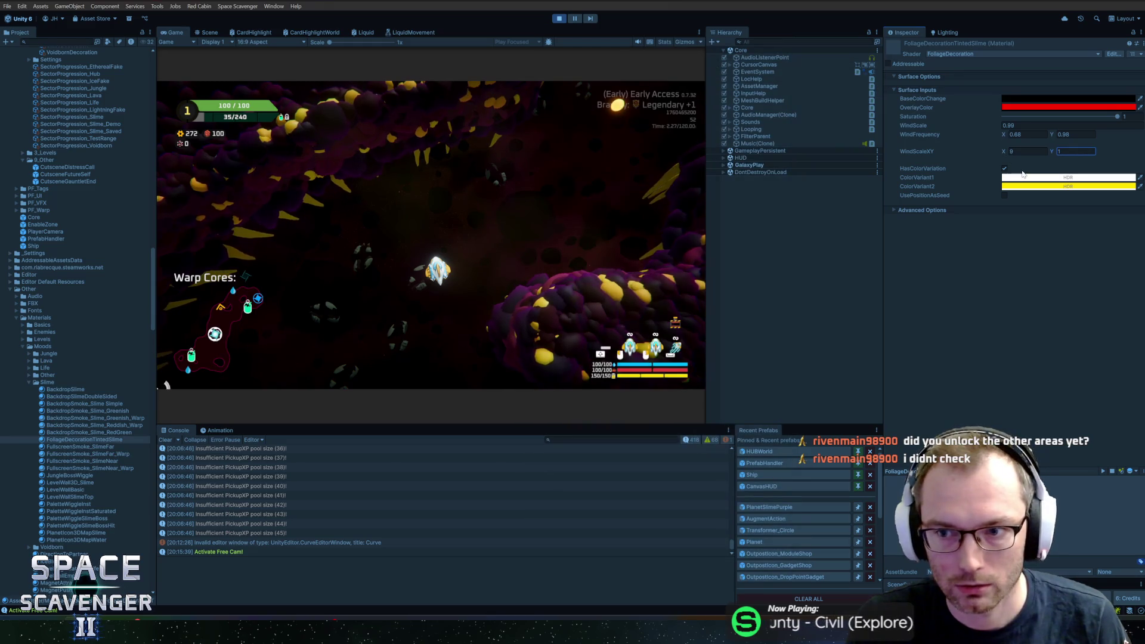
pyautogui.click(1067, 178)
pyautogui.write('20')
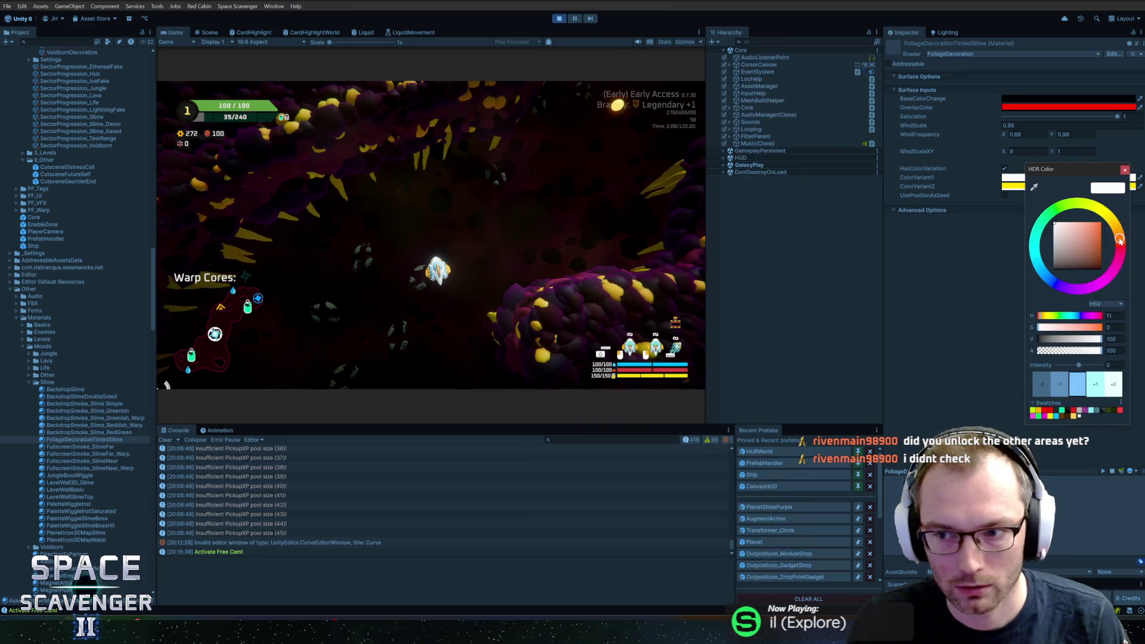
pyautogui.moveTo(1061, 227)
pyautogui.mouseDown()
pyautogui.moveTo(1108, 224)
pyautogui.moveTo(1124, 243)
pyautogui.moveTo(1135, 222)
pyautogui.mouseUp()
pyautogui.click(464, 143)
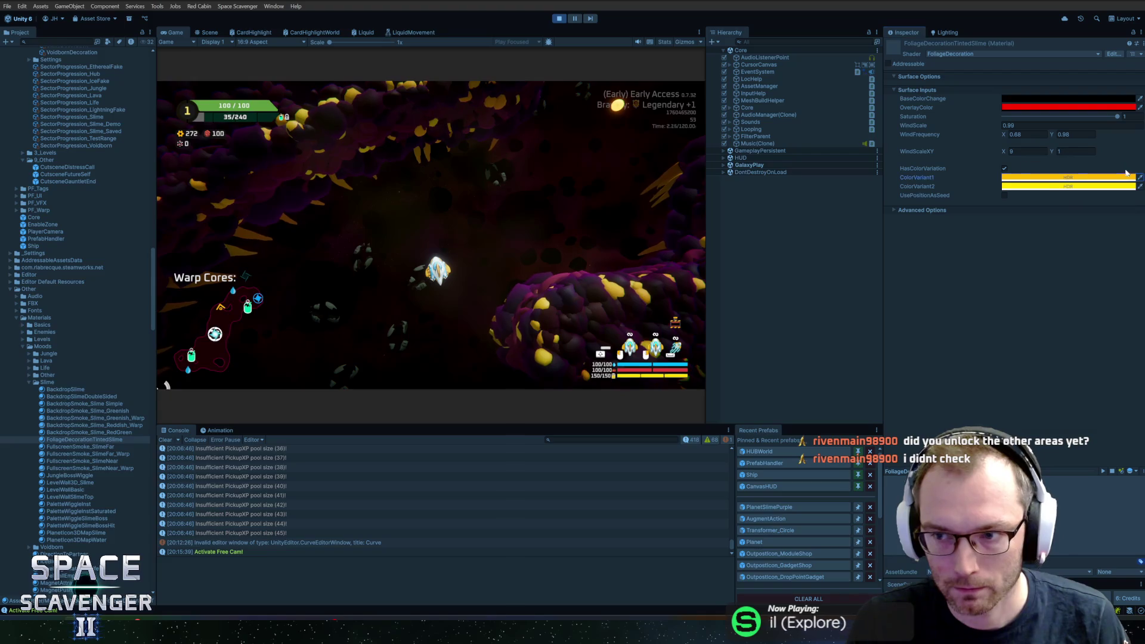
# Fly forward in the running game to inspect the yellow-tinted foliage, then return to Blender.
pyautogui.press('w')
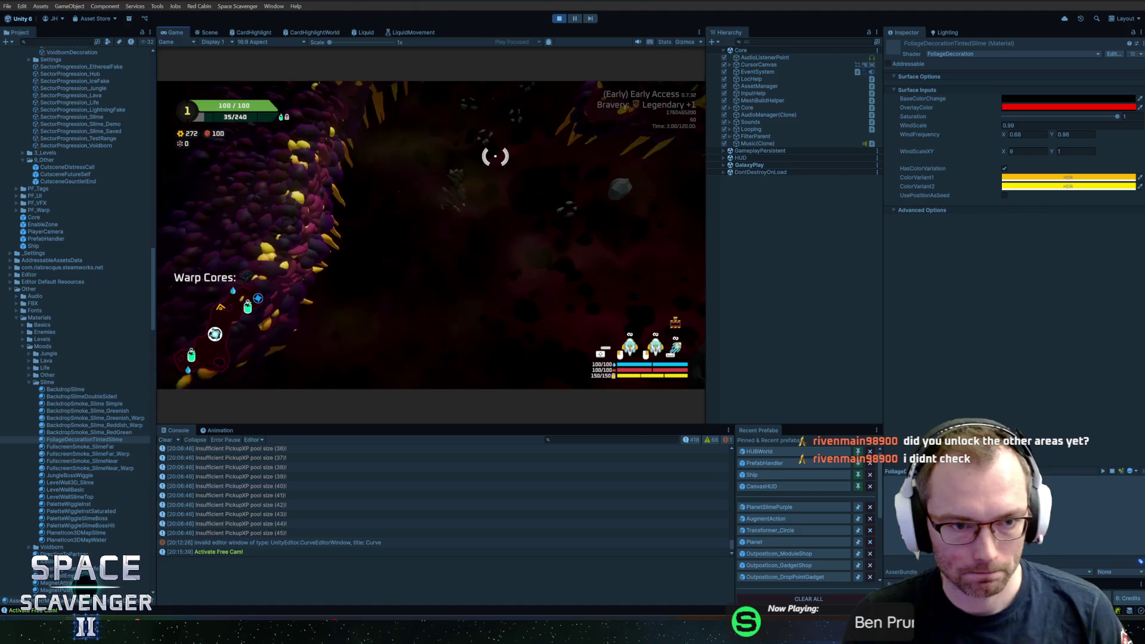
pyautogui.press('w')
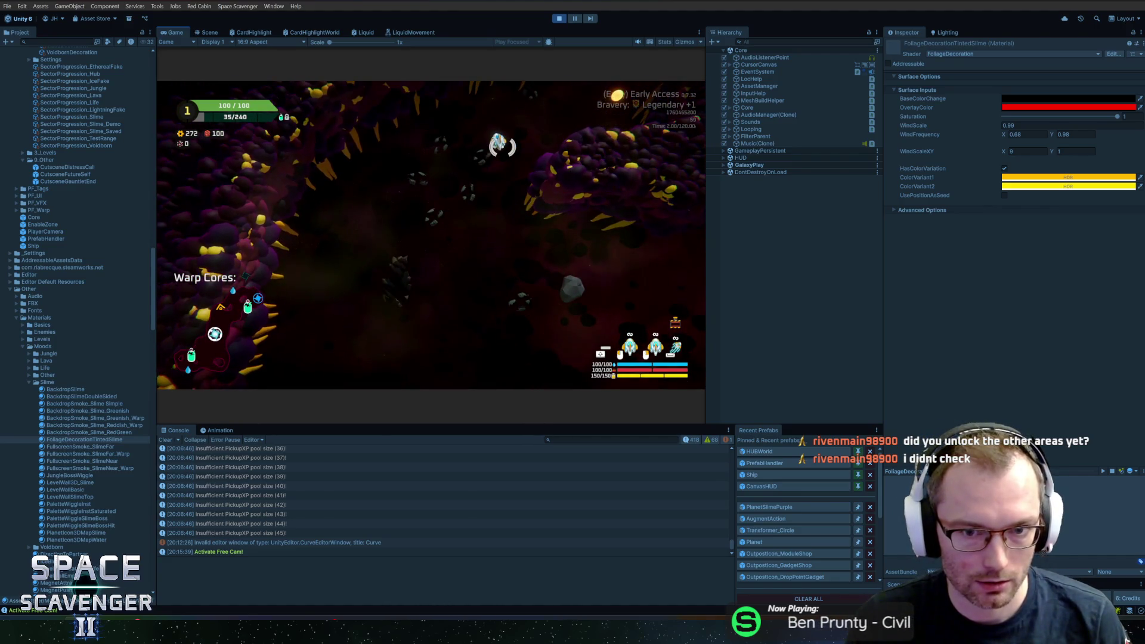
pyautogui.hotkey('alt', 'Tab')
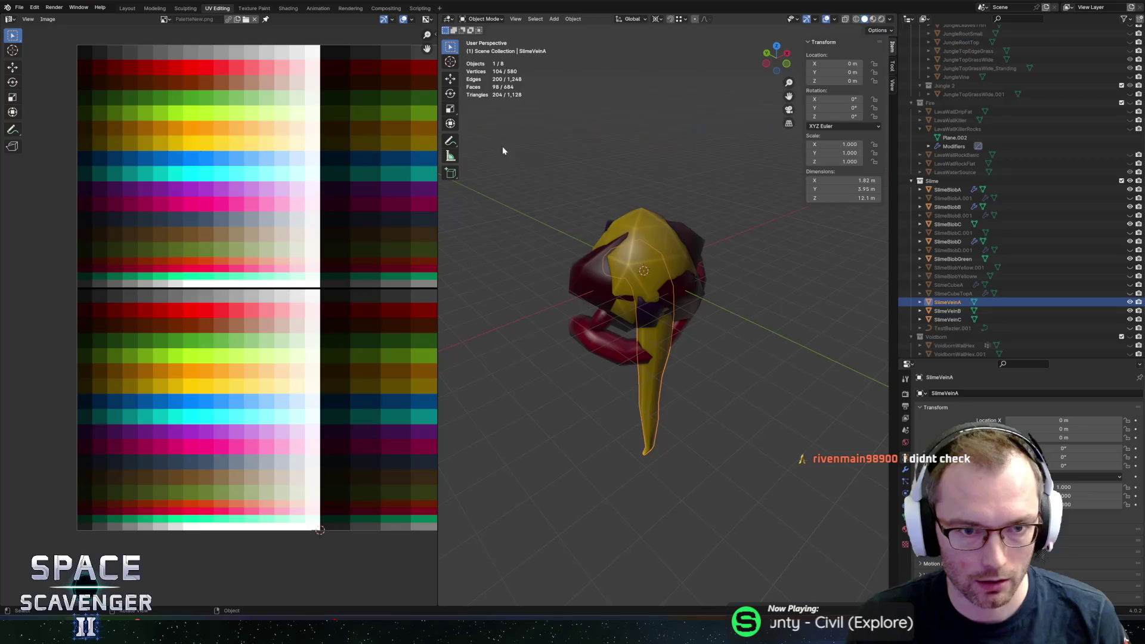
# Duplicate SlimeVeinA in place and rename the copy SlimeVeinD.
pyautogui.hotkey('shift', 'd')
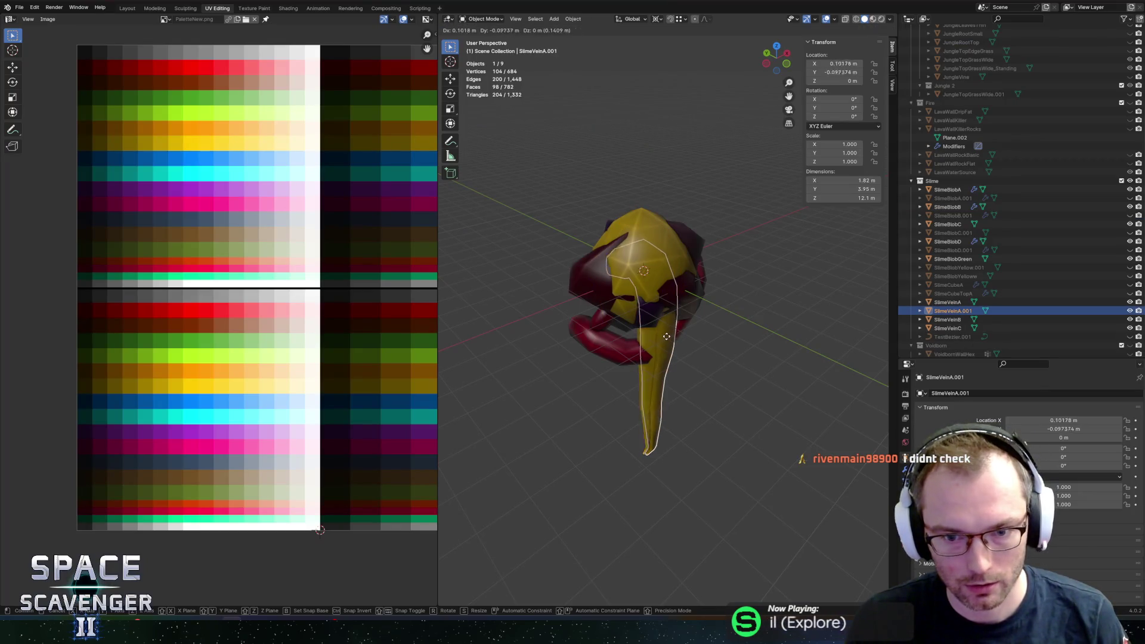
pyautogui.rightClick(671, 331)
pyautogui.click(952, 311)
pyautogui.scroll(-3, 952, 311)
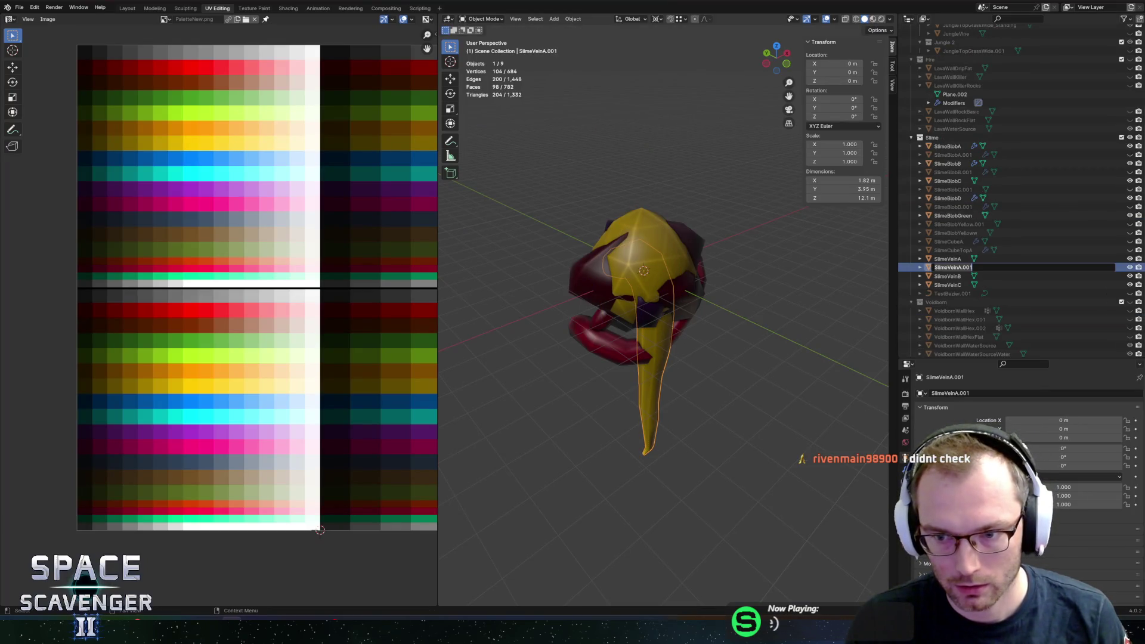
pyautogui.doubleClick(952, 267)
pyautogui.press('BackSpace')
pyautogui.write('D')
pyautogui.press('Return')
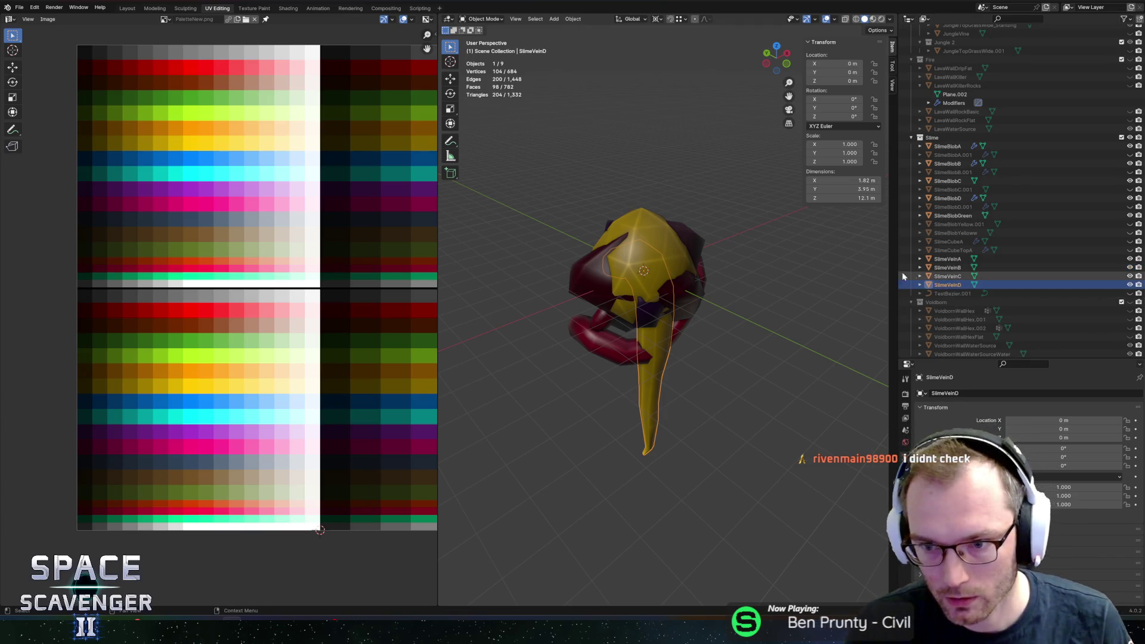
# Isolate SlimeVeinD in local view and select all its vertices in front X-ray Edit Mode.
pyautogui.moveTo(769, 274)
pyautogui.mouseDown()
pyautogui.moveTo(739, 264)
pyautogui.moveTo(777, 267)
pyautogui.moveTo(731, 274)
pyautogui.mouseUp()
pyautogui.press('KP_Divide')
pyautogui.press('Tab')
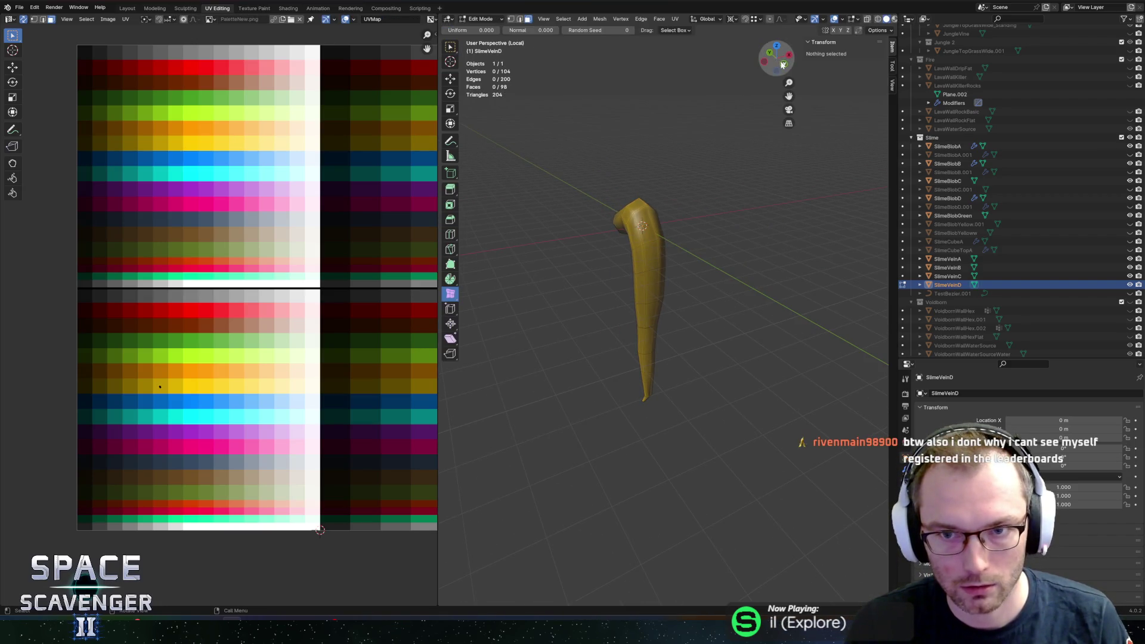
pyautogui.click(784, 64)
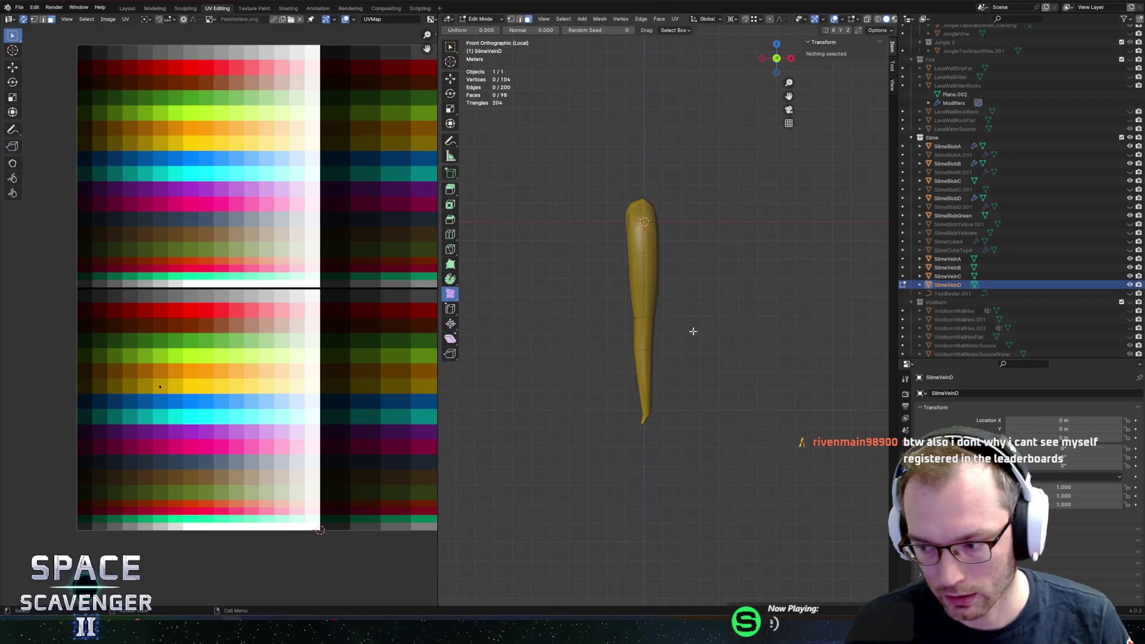
pyautogui.press('b')
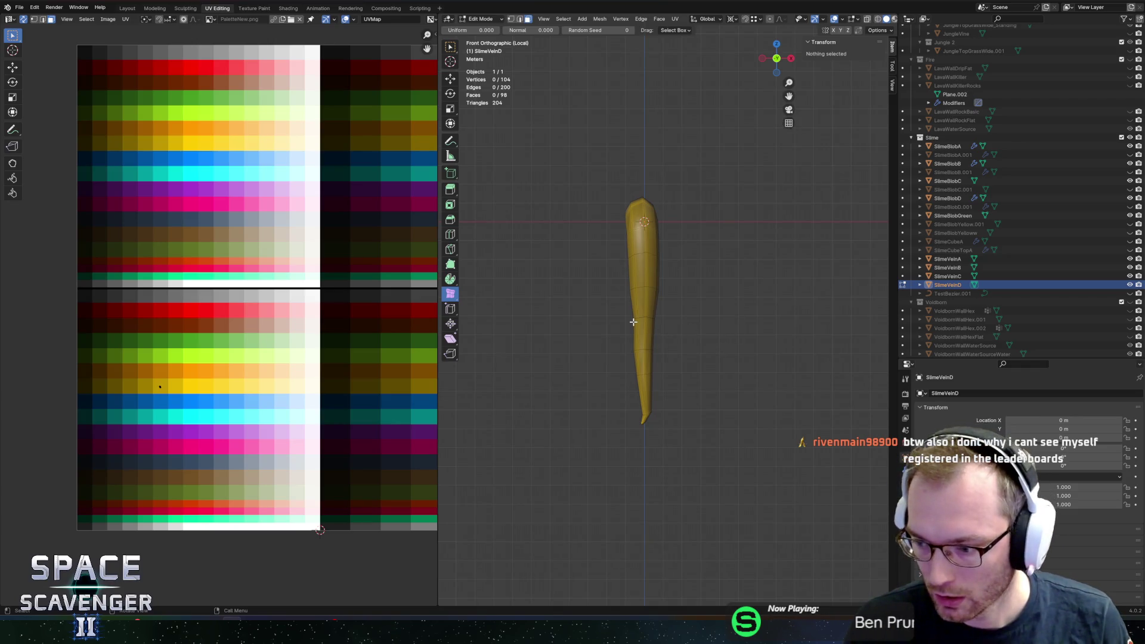
pyautogui.hotkey('alt', 'z')
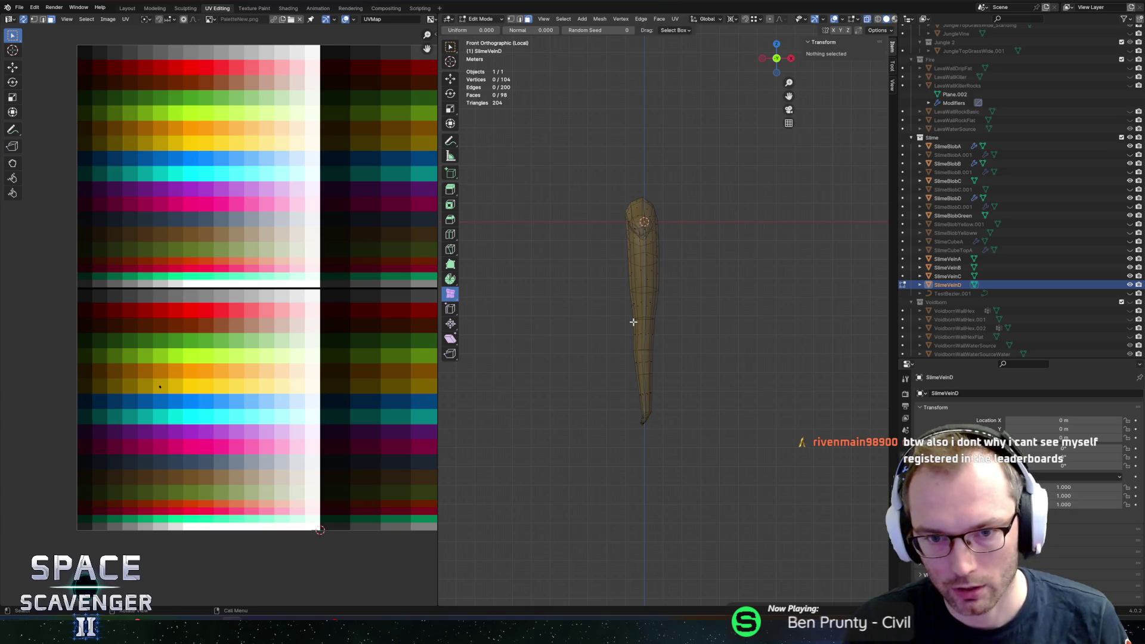
pyautogui.hotkey('alt', 'z')
pyautogui.hotkey('alt', 'z')
pyautogui.moveTo(552, 162); pyautogui.dragTo(747, 477)
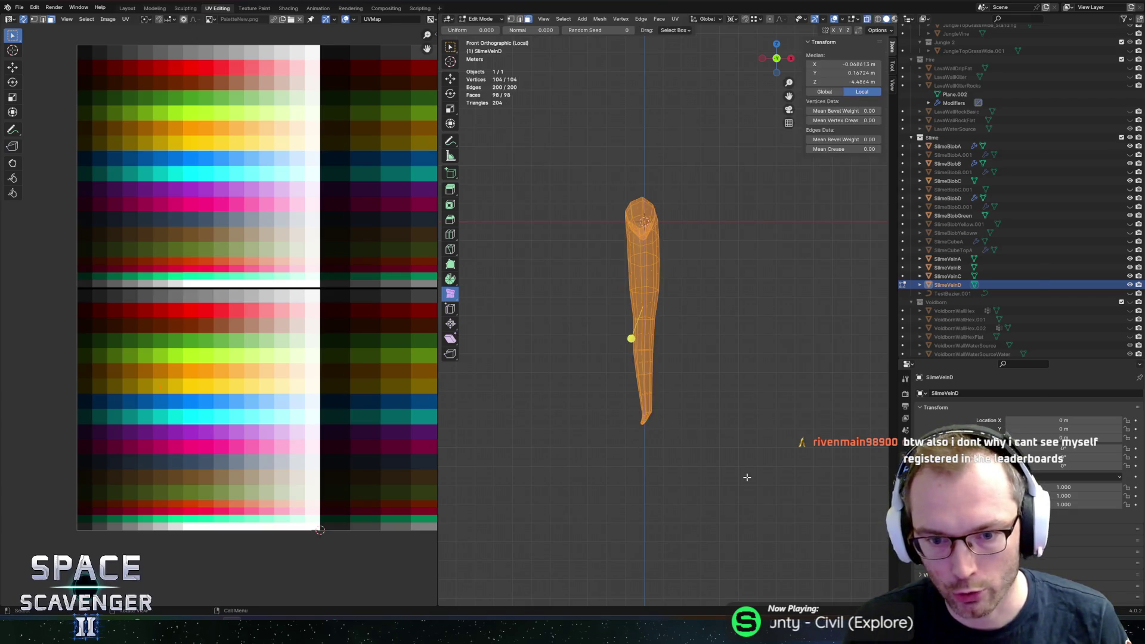
pyautogui.hotkey('alt', 'Tab')
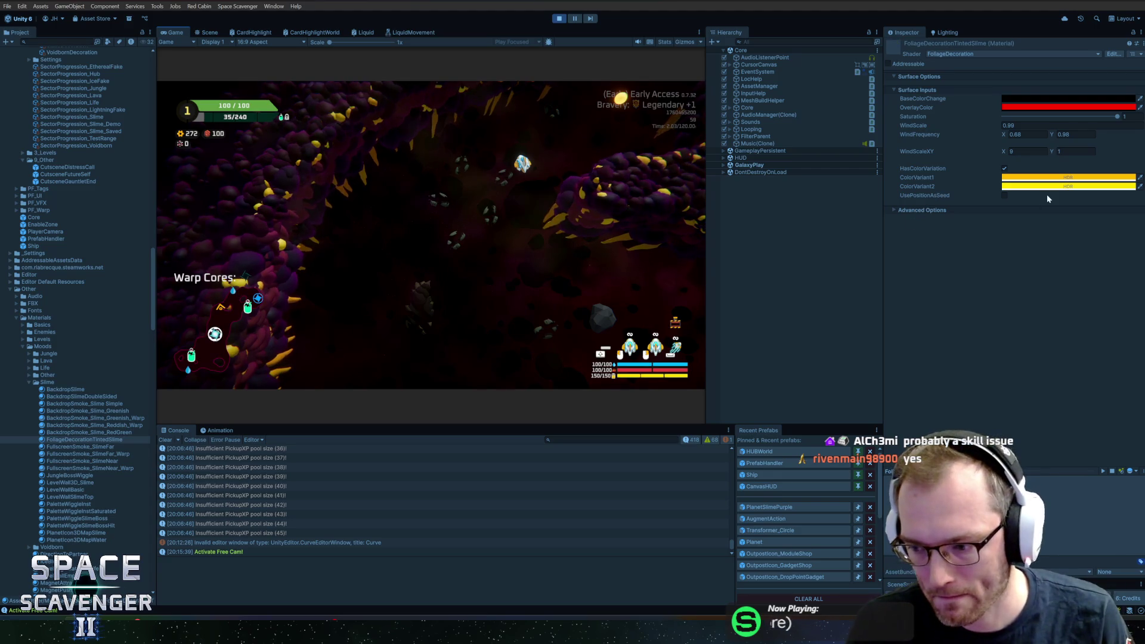
# Select the vertices at SlimeVeinD's bottom tip and start scaling them.
pyautogui.hotkey('alt', 'Tab')
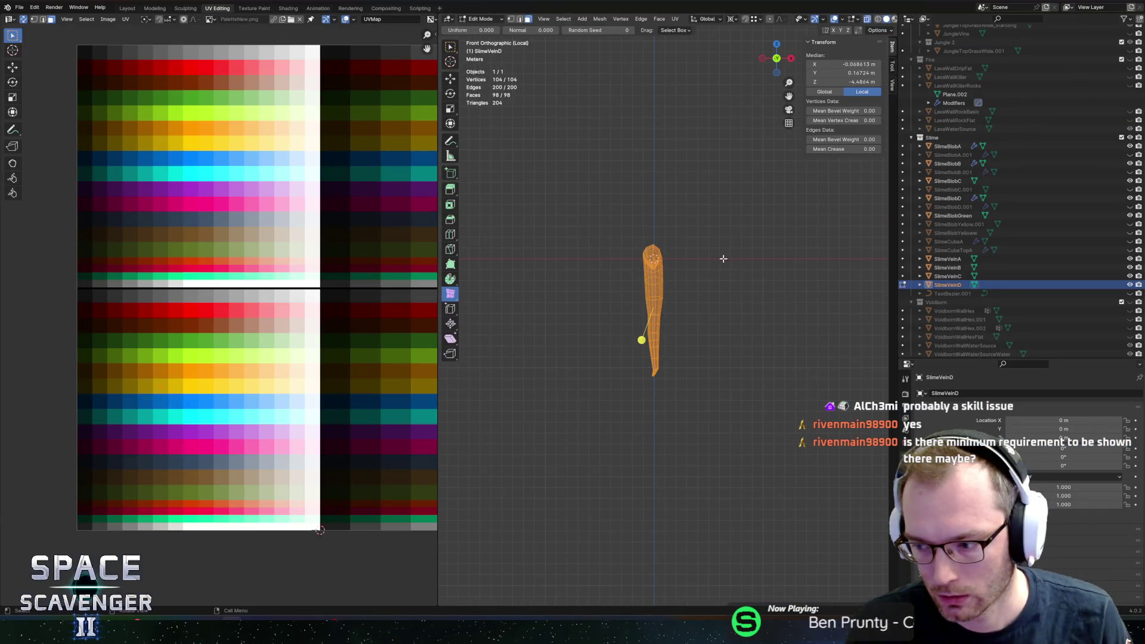
pyautogui.scroll(3, 716, 257)
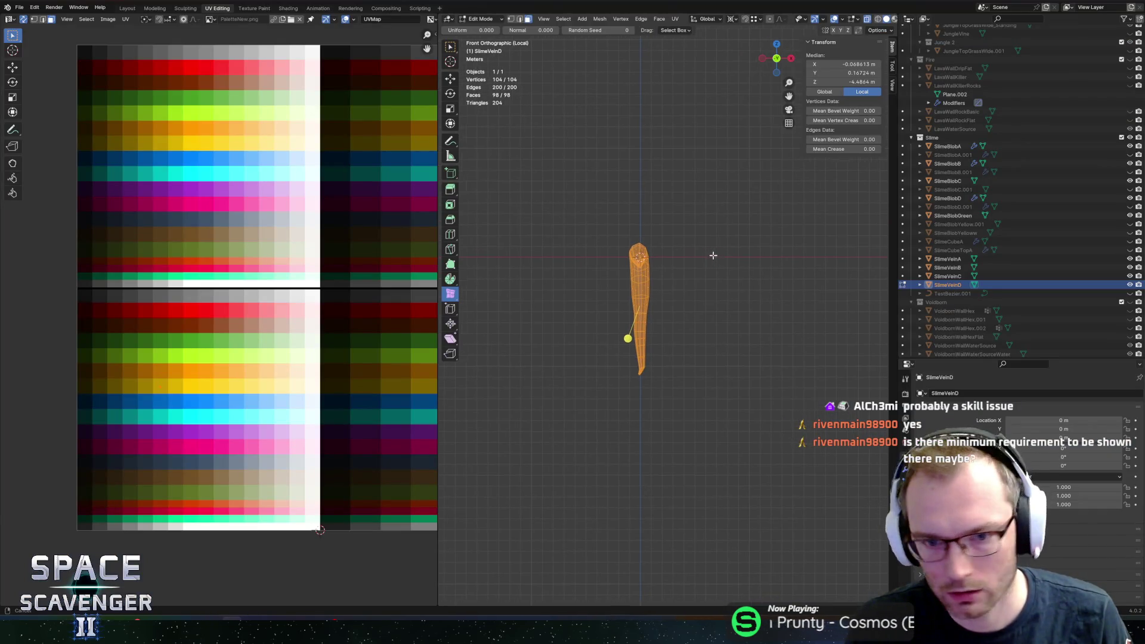
pyautogui.moveTo(587, 424); pyautogui.dragTo(651, 473)
pyautogui.press('g')
pyautogui.press('z')
pyautogui.press('s')
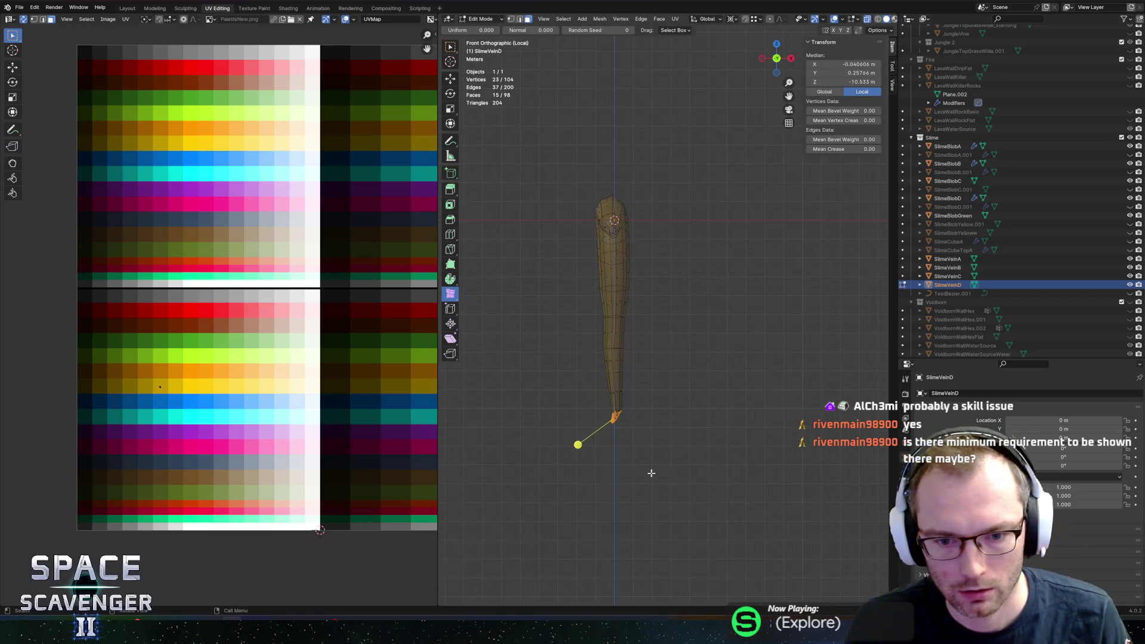